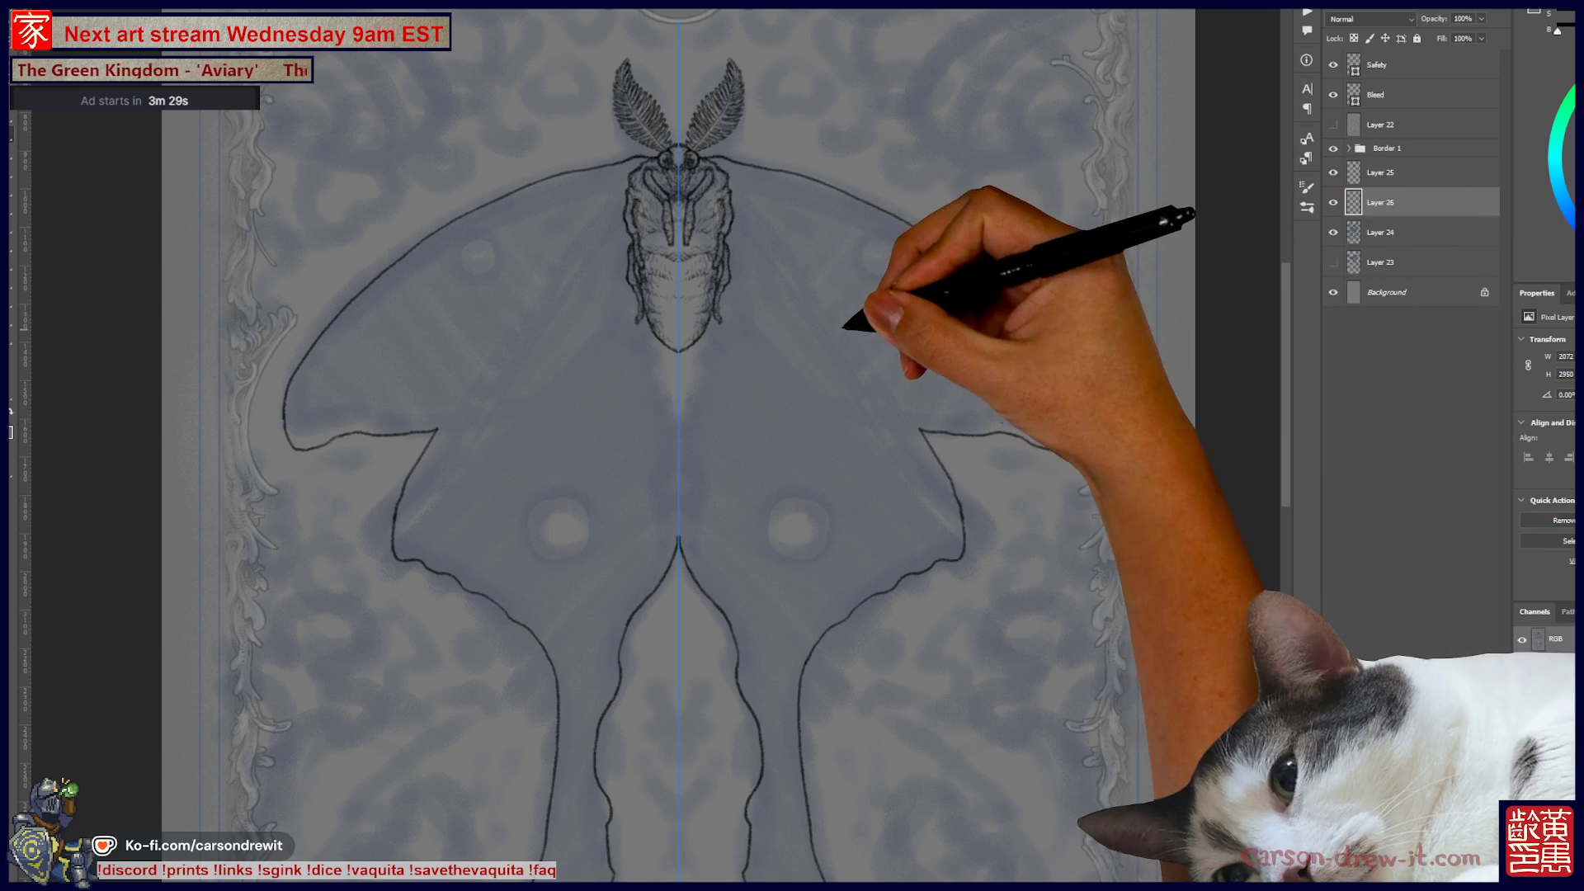
Step: Close the luna moth reference photo window without saving it
scroll(677, 445, "up", 3)
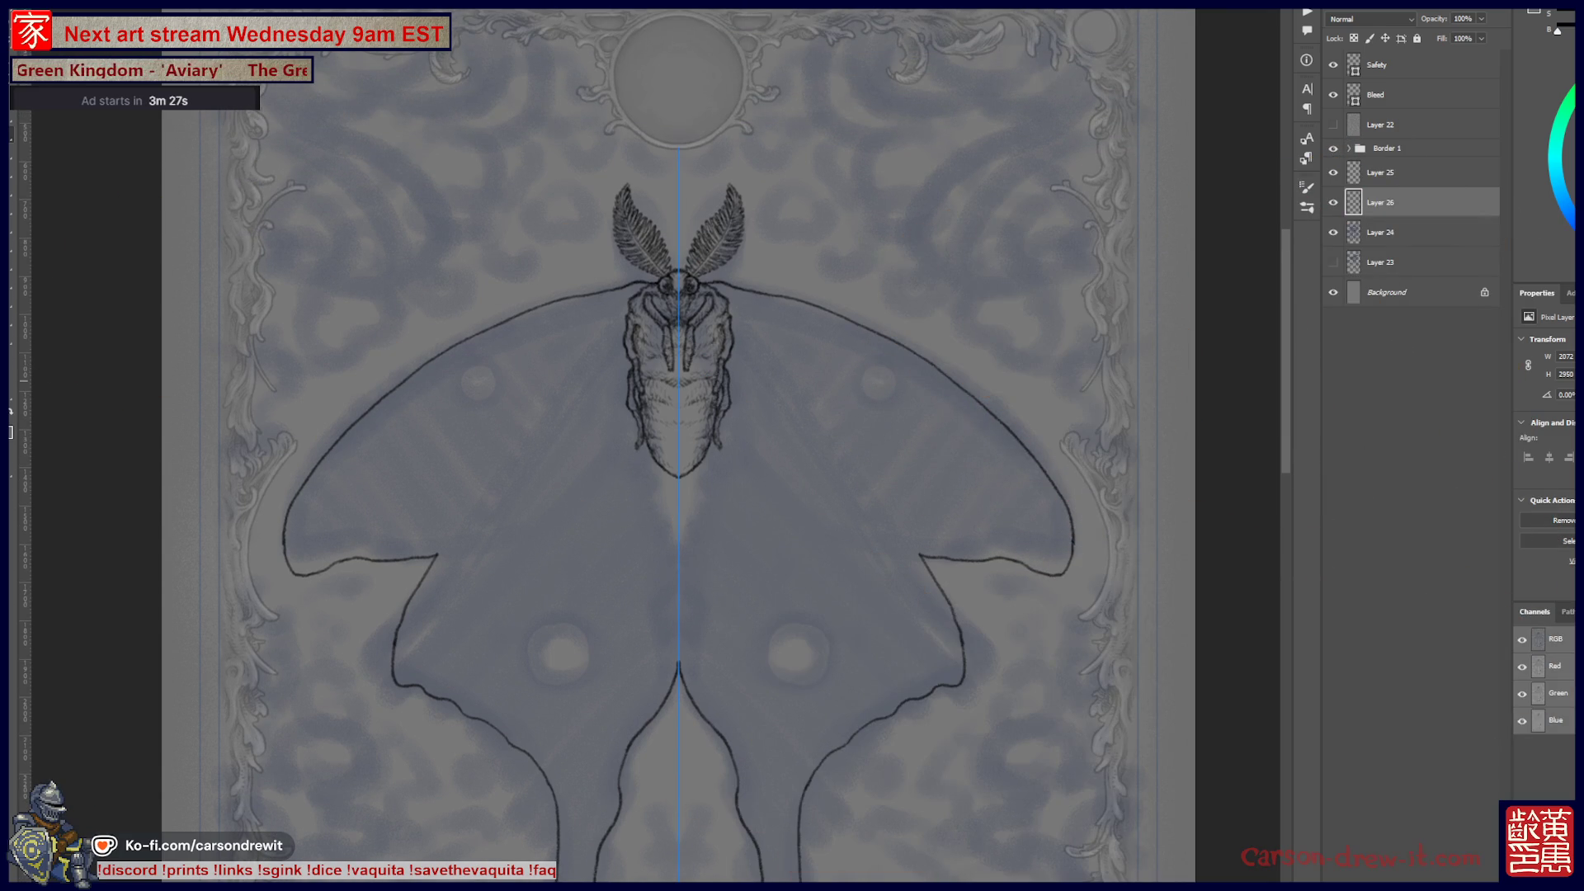
key("alt+Tab")
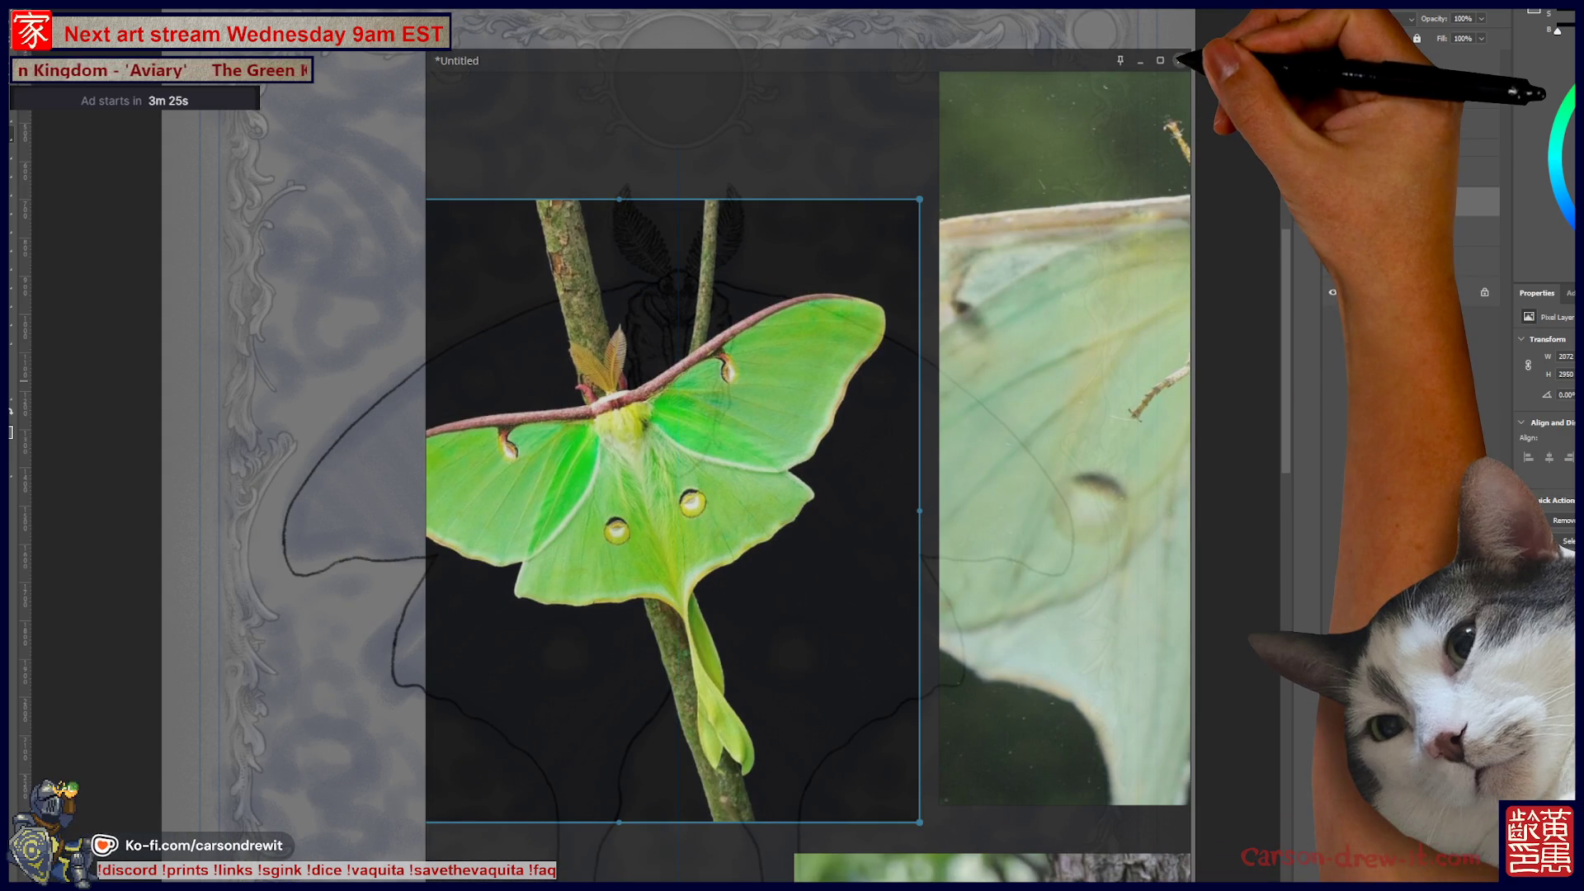
left_click(1179, 60)
left_click(808, 547)
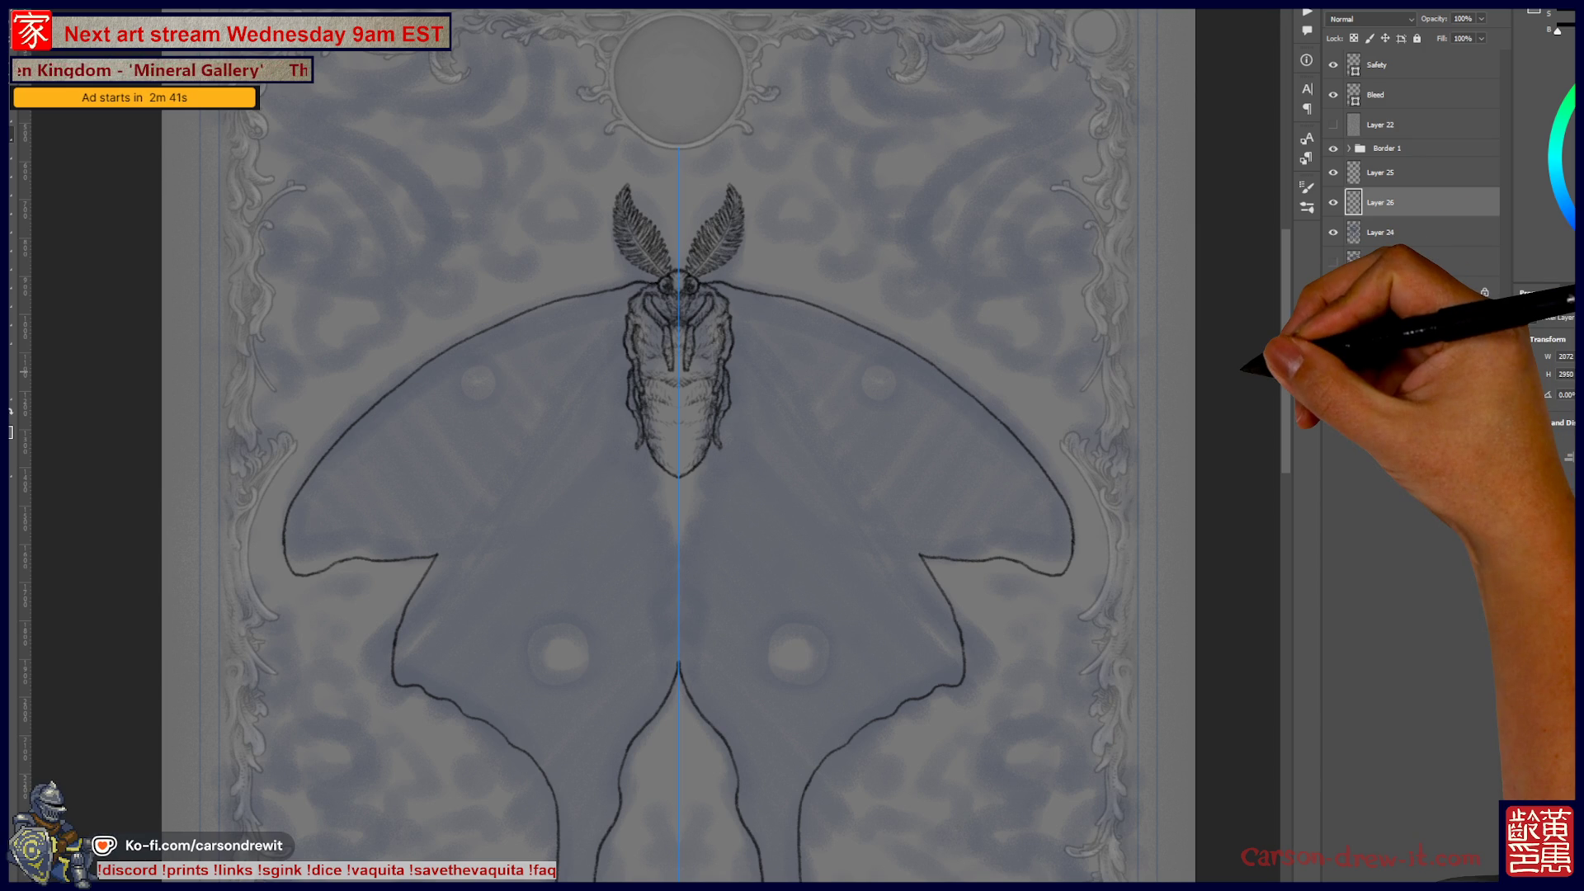
Step: Hide the guides and select only the moth body from Layer 25
key("ctrl+semicolon")
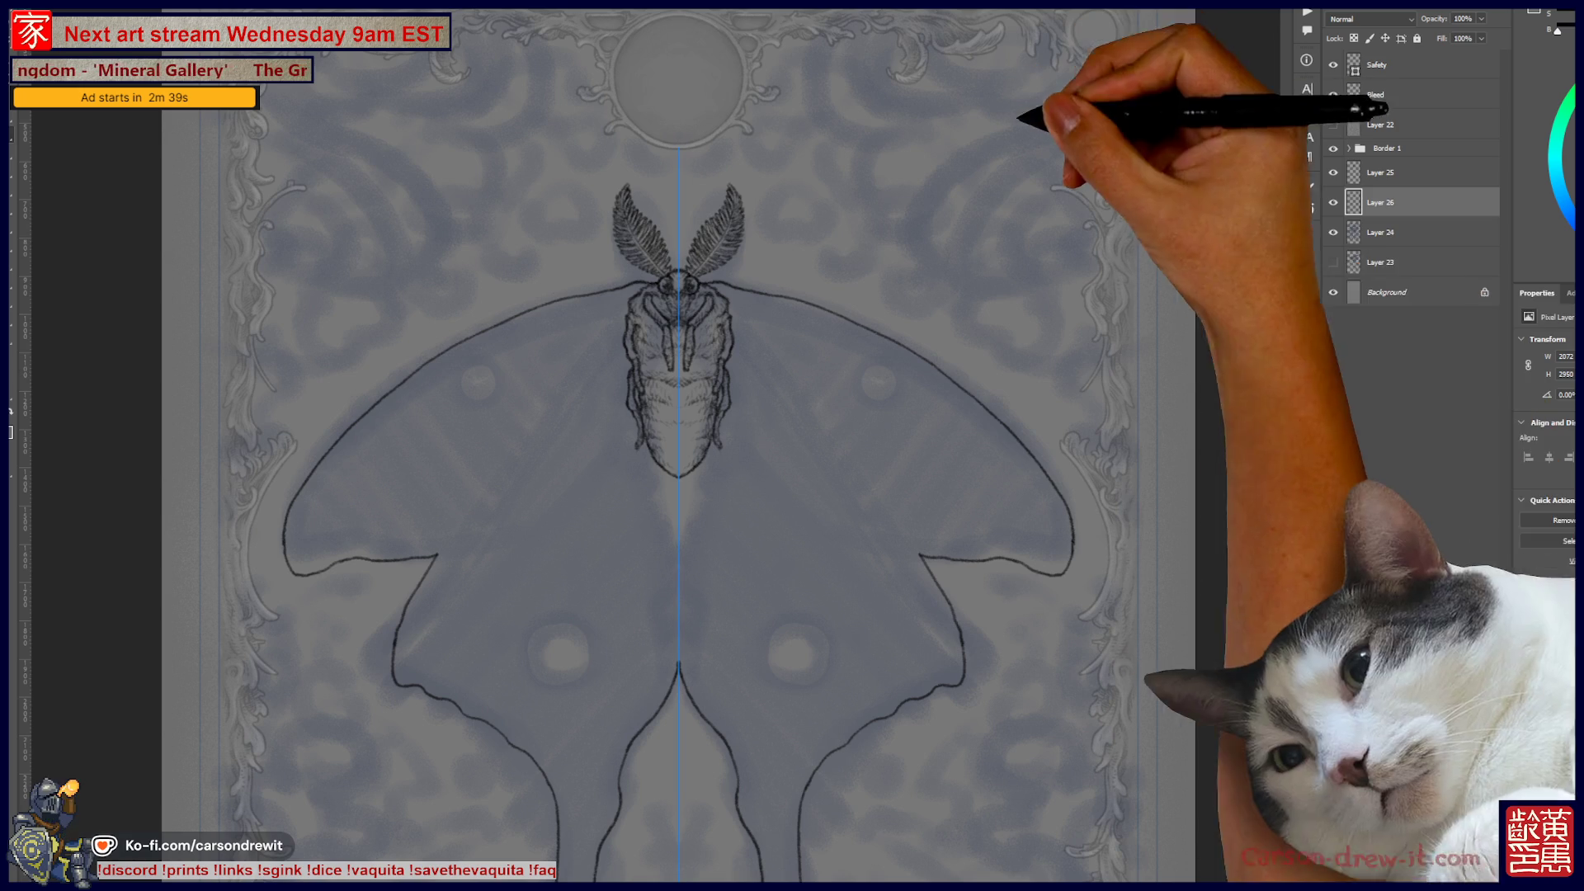
left_click(1386, 172)
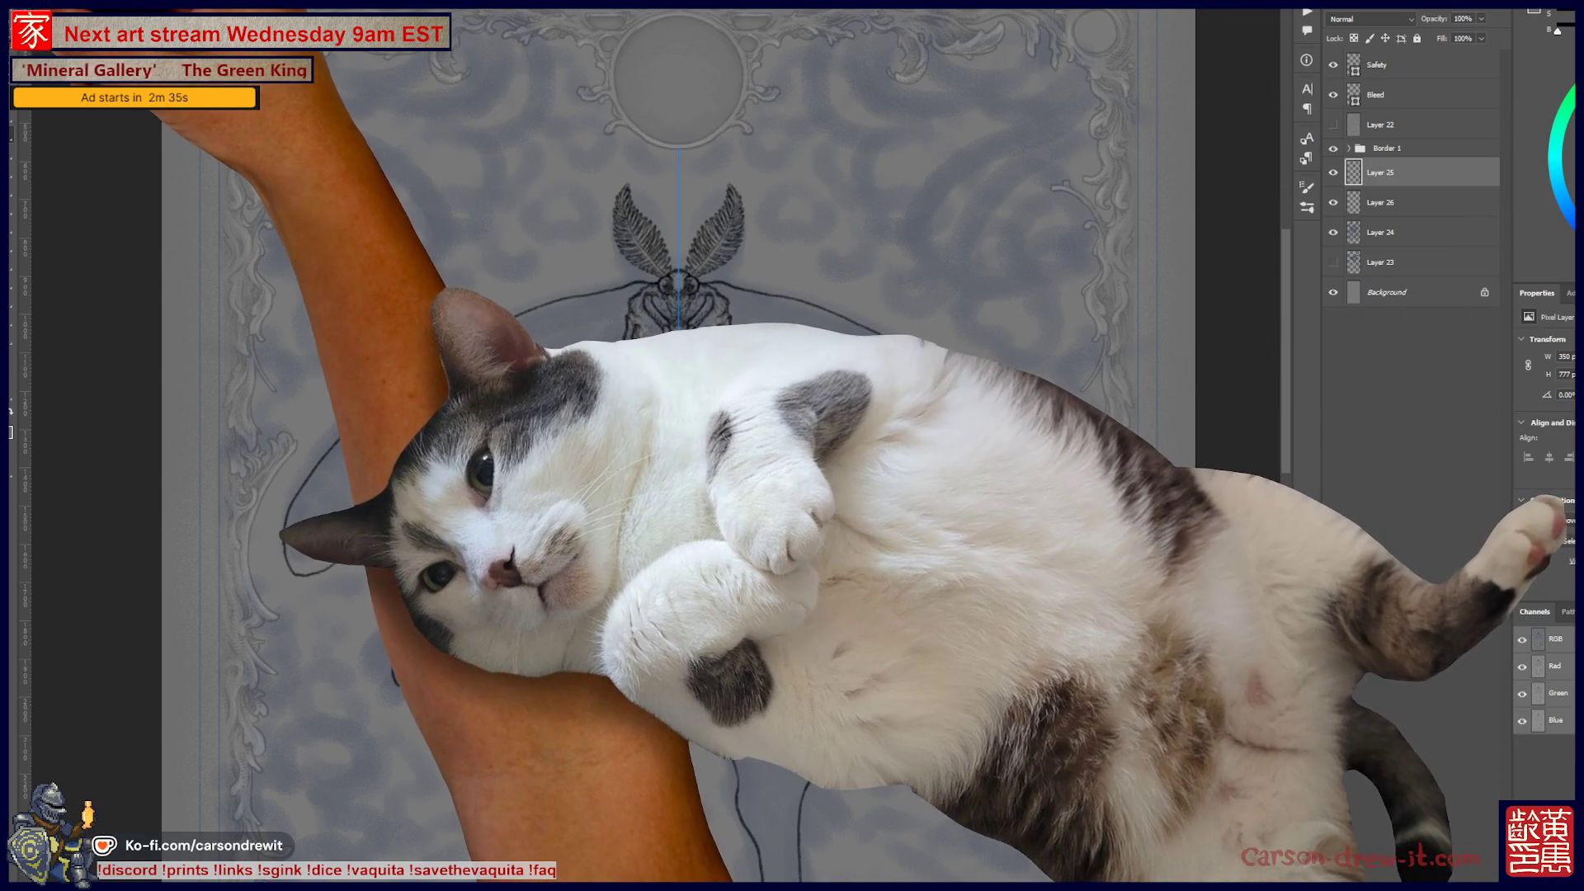
key("ctrl+shift+i")
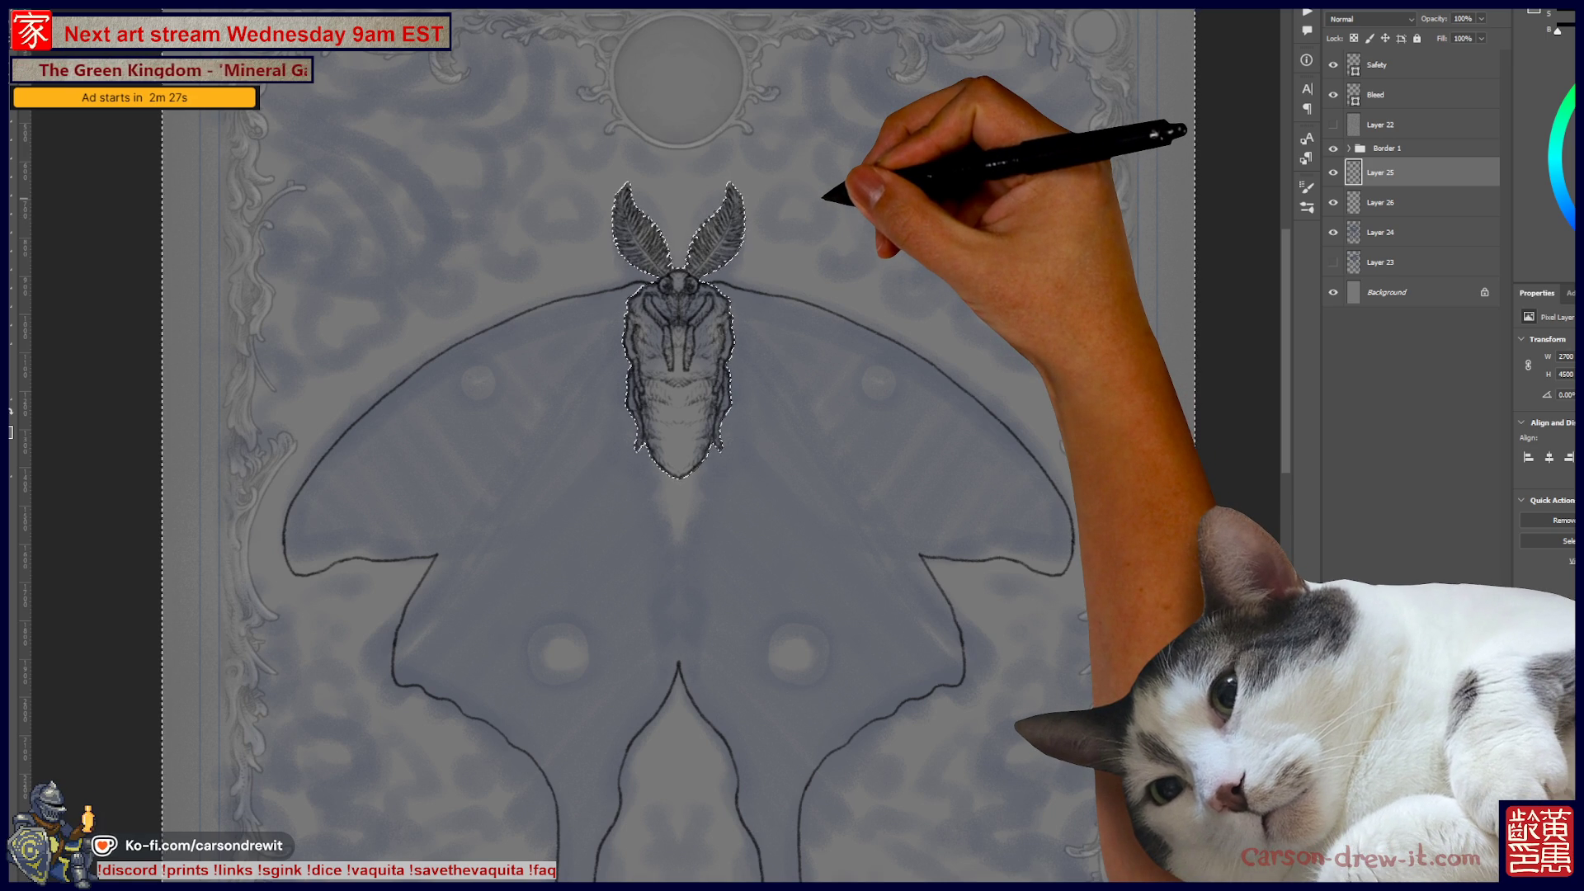
key("Delete")
key("ctrl+shift+i")
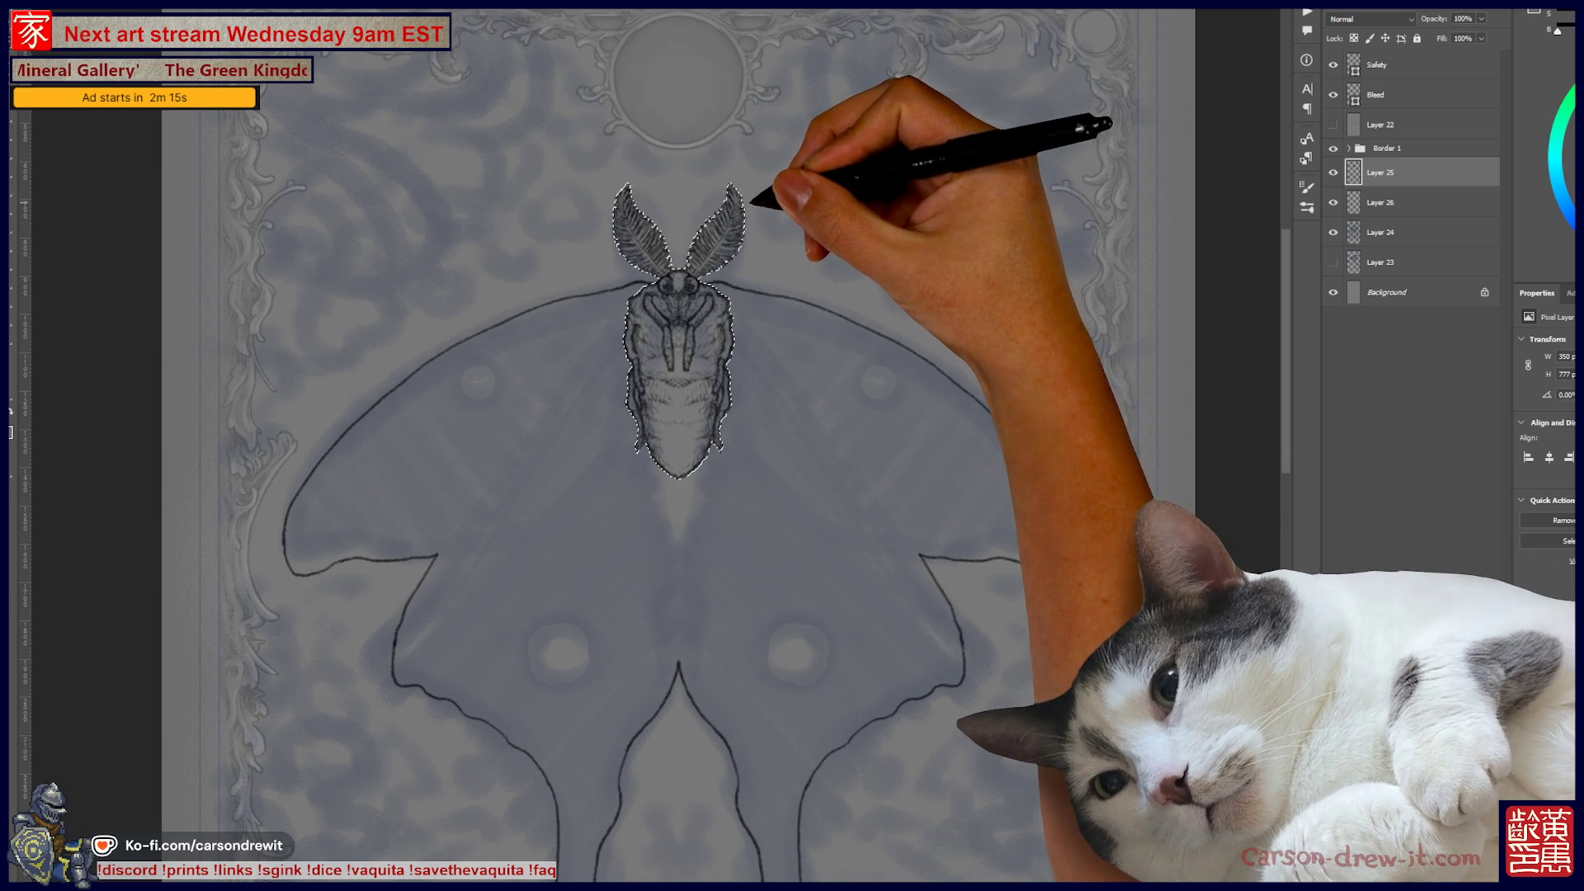
Step: Contract the moth body selection by 2 pixels and zoom in on it
key("alt+t")
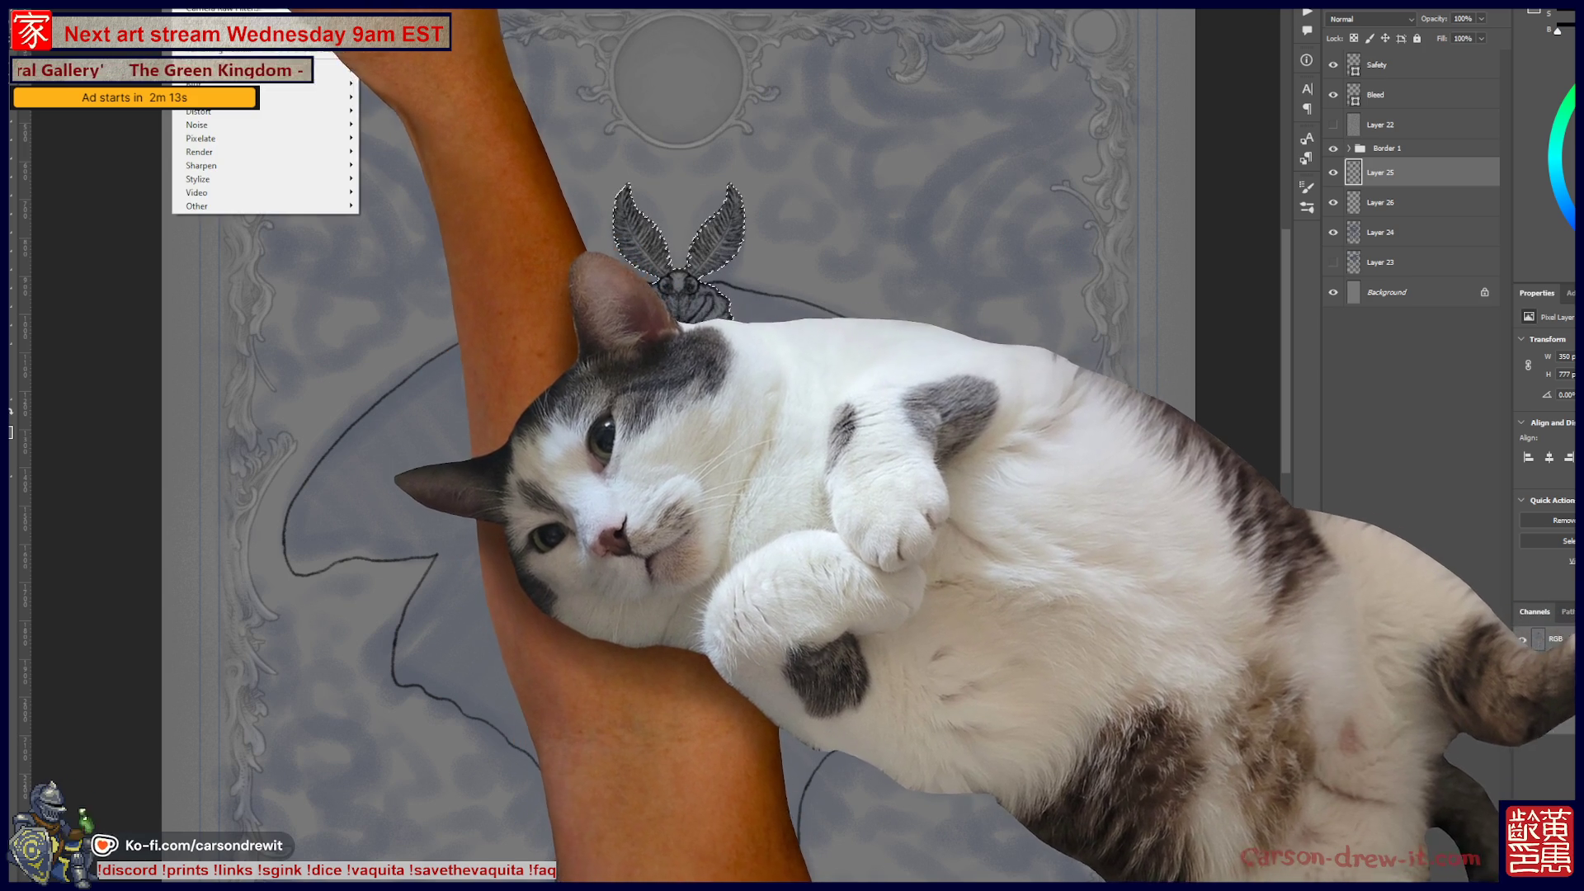
key("Escape")
key("alt+s")
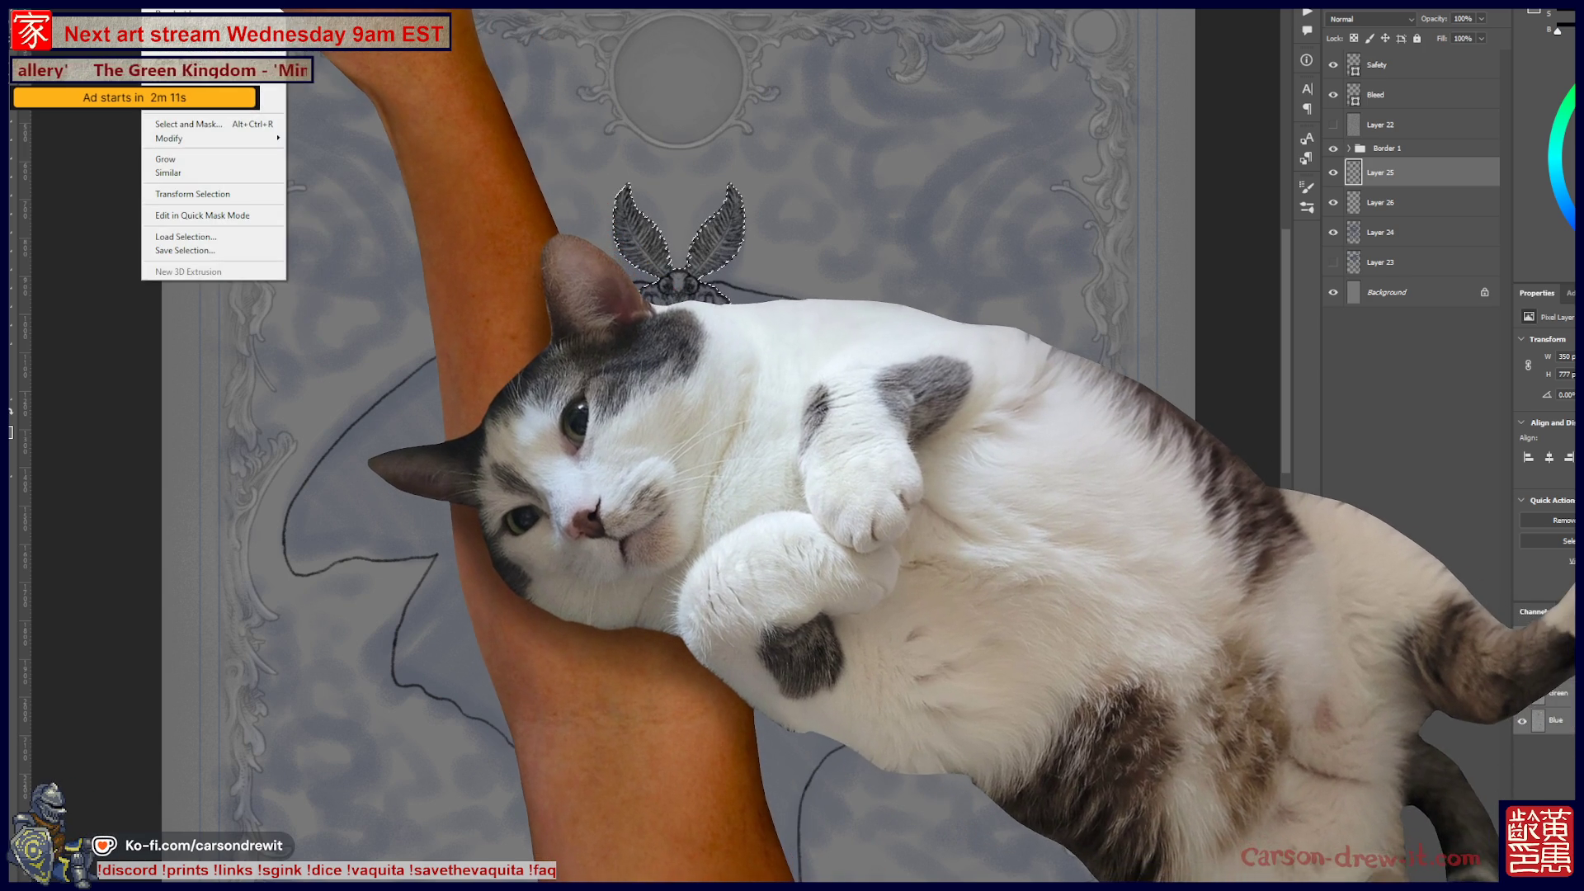
mouse_move(276, 138)
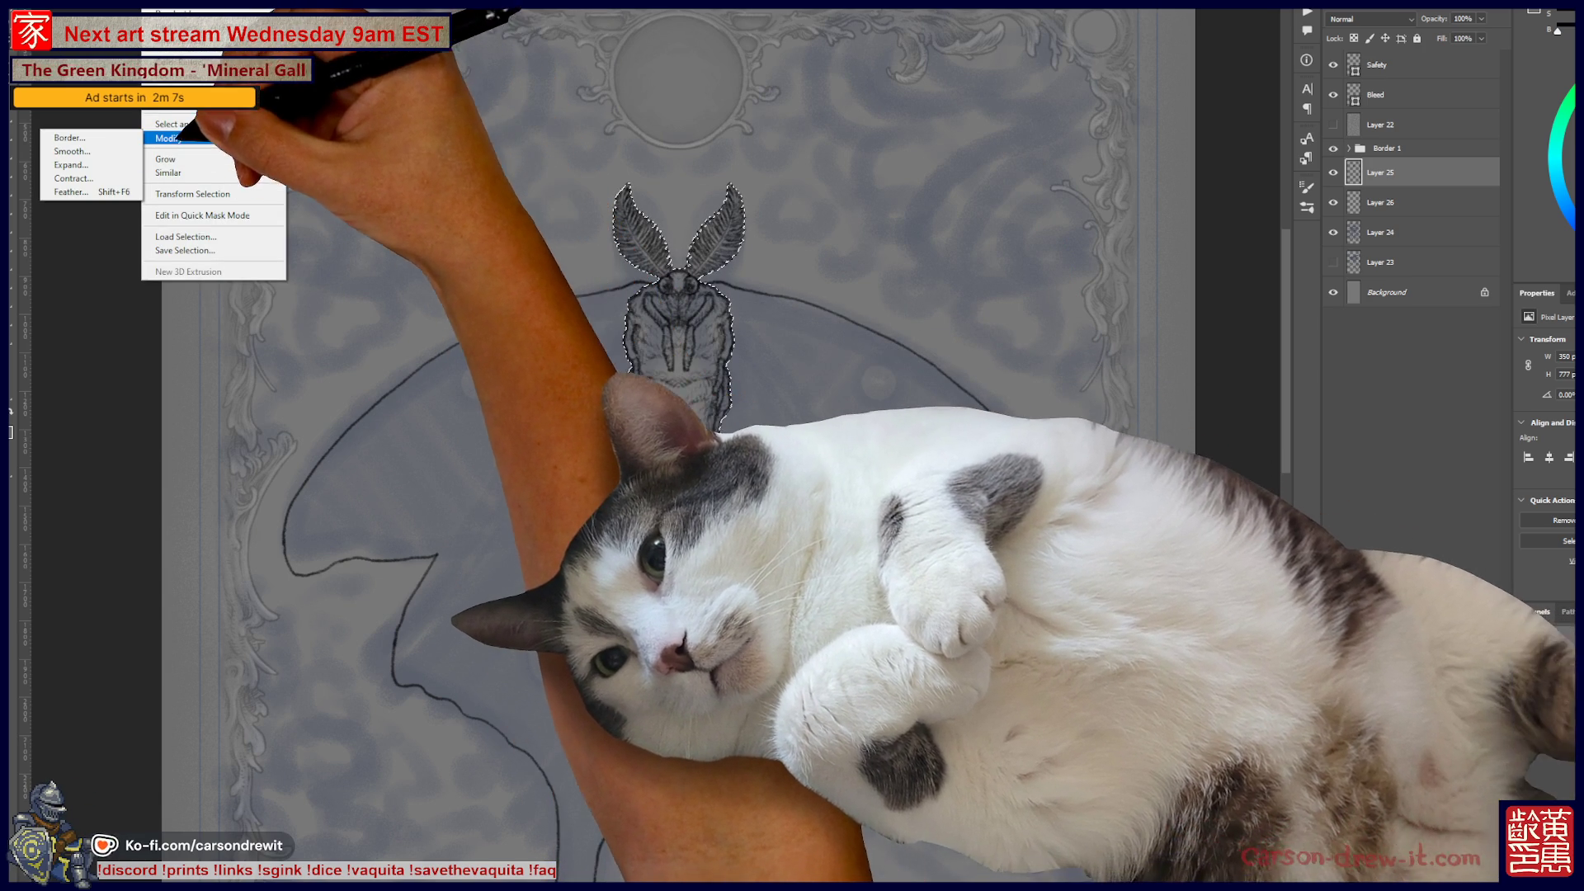
left_click(74, 178)
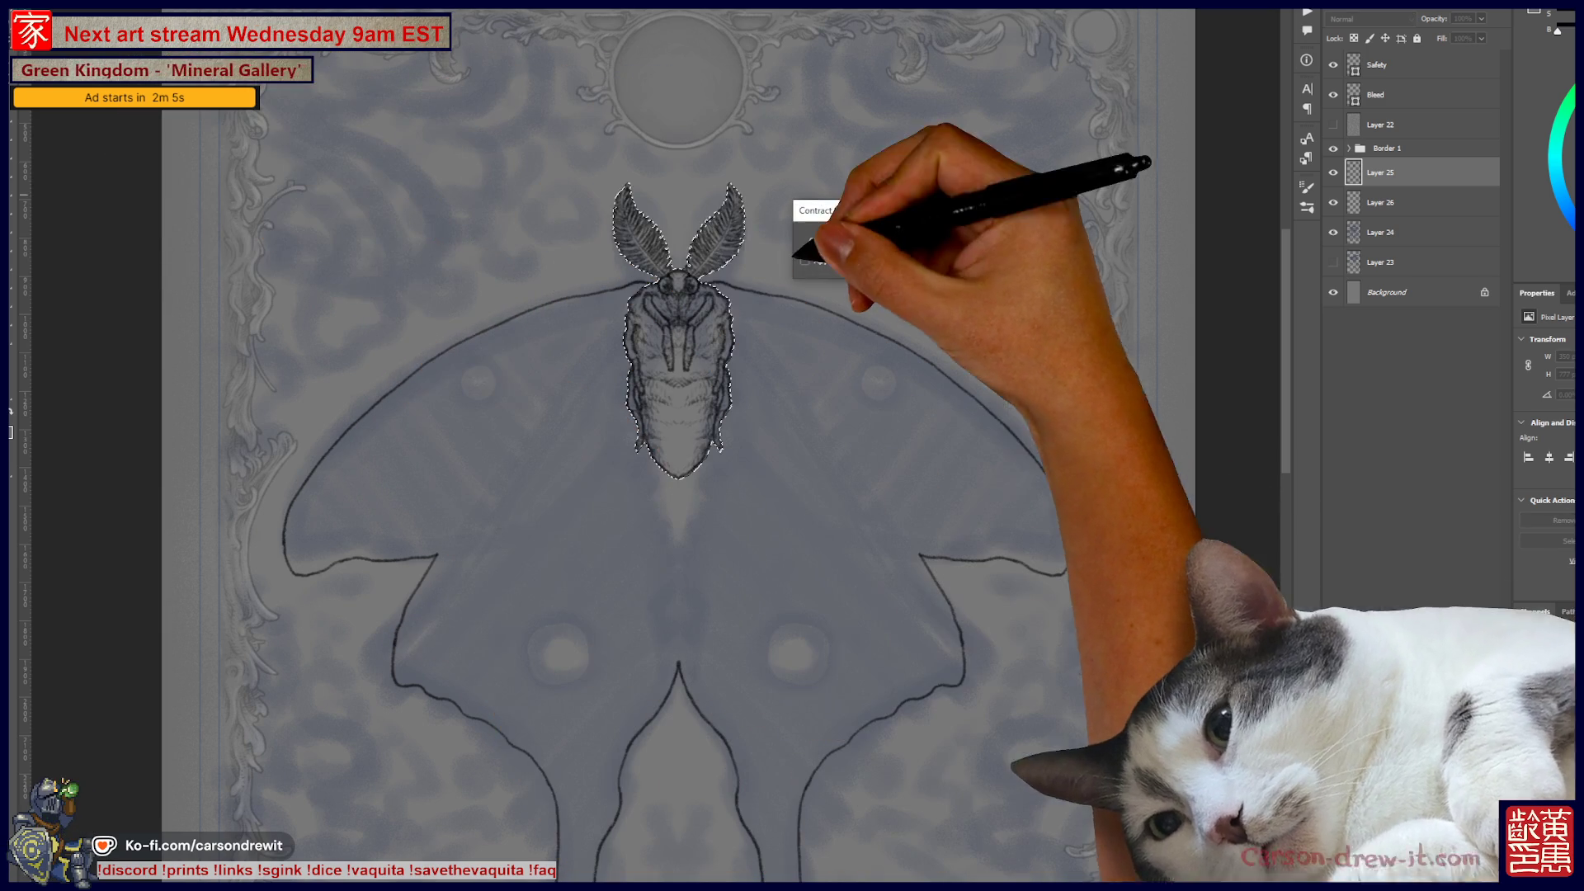
key("Return")
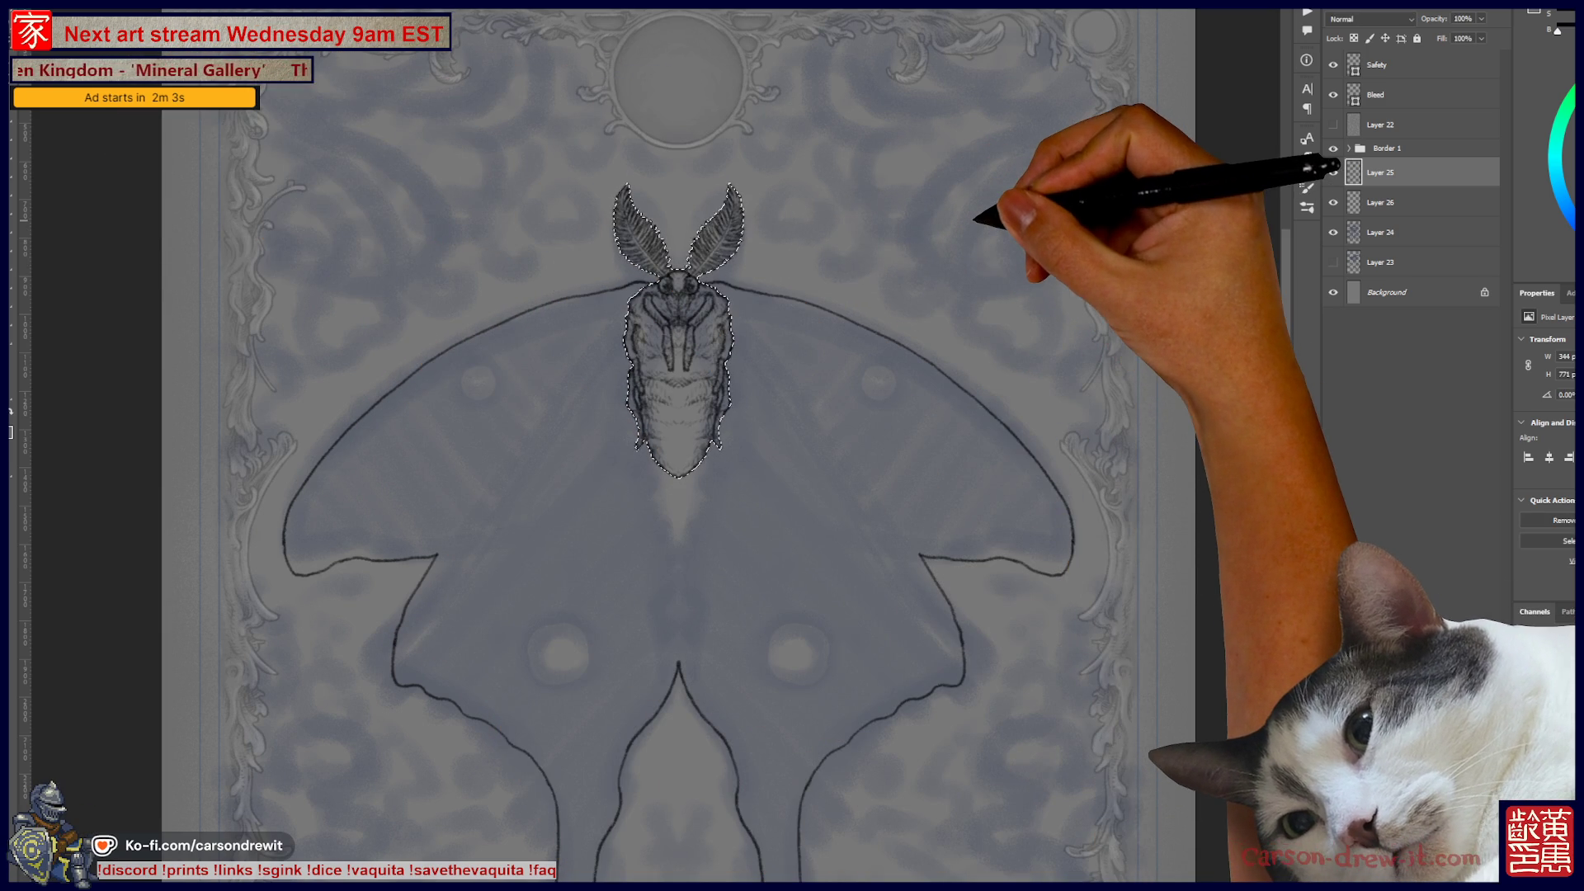
key("ctrl+plus")
Step: Add a layer above Layer 26 masked to the moth body and preview its red rubylith overlay
left_click(1379, 202)
key("ctrl+shift+alt+n")
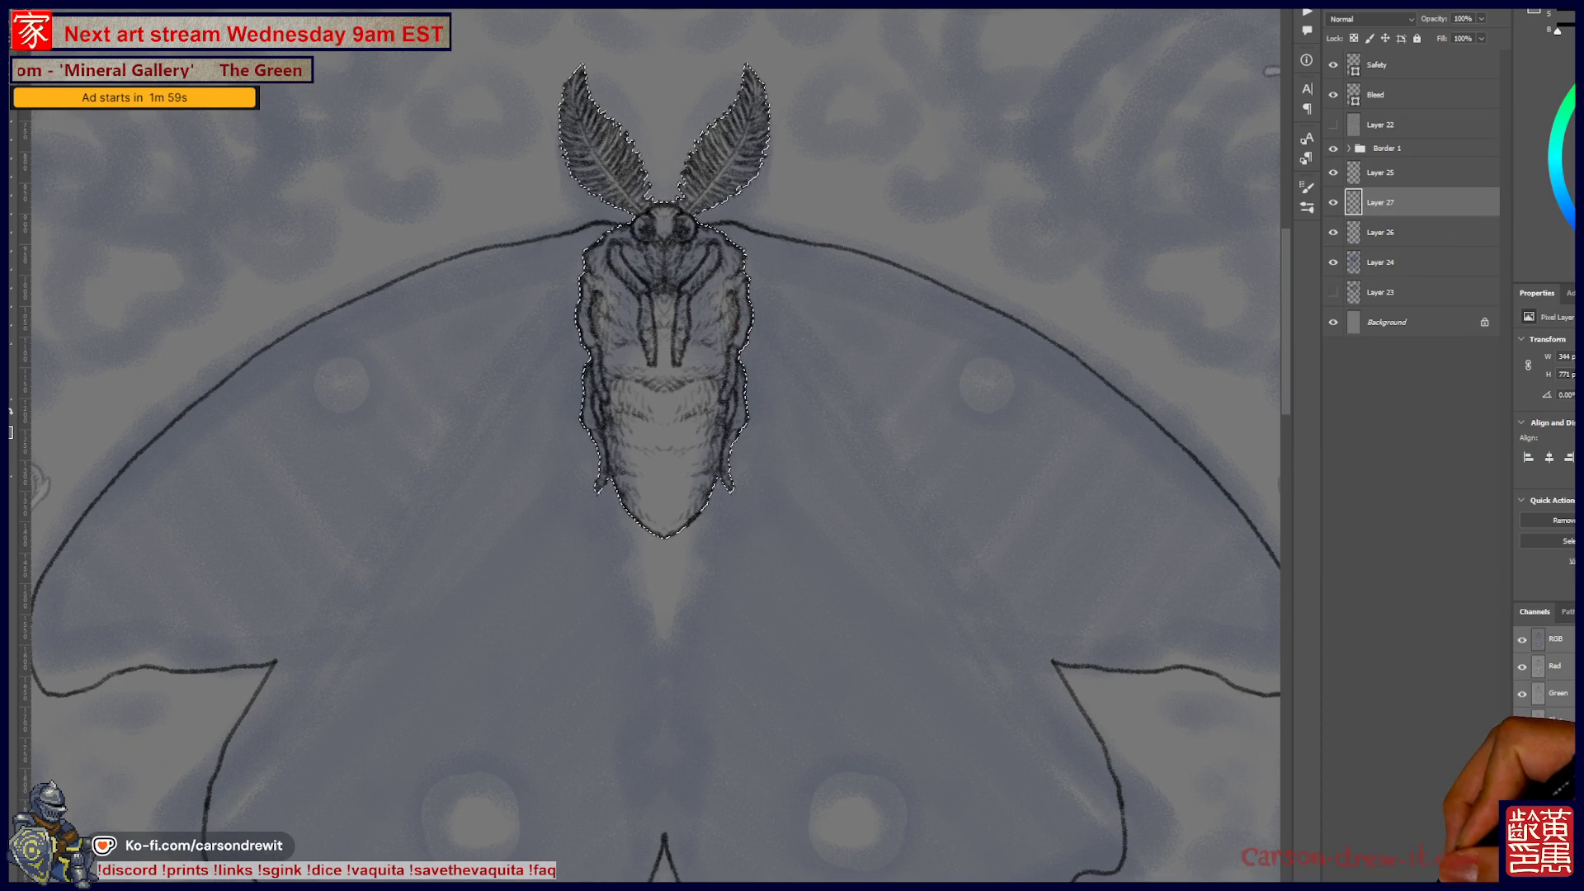
key("ctrl+alt+m")
left_click(1354, 202)
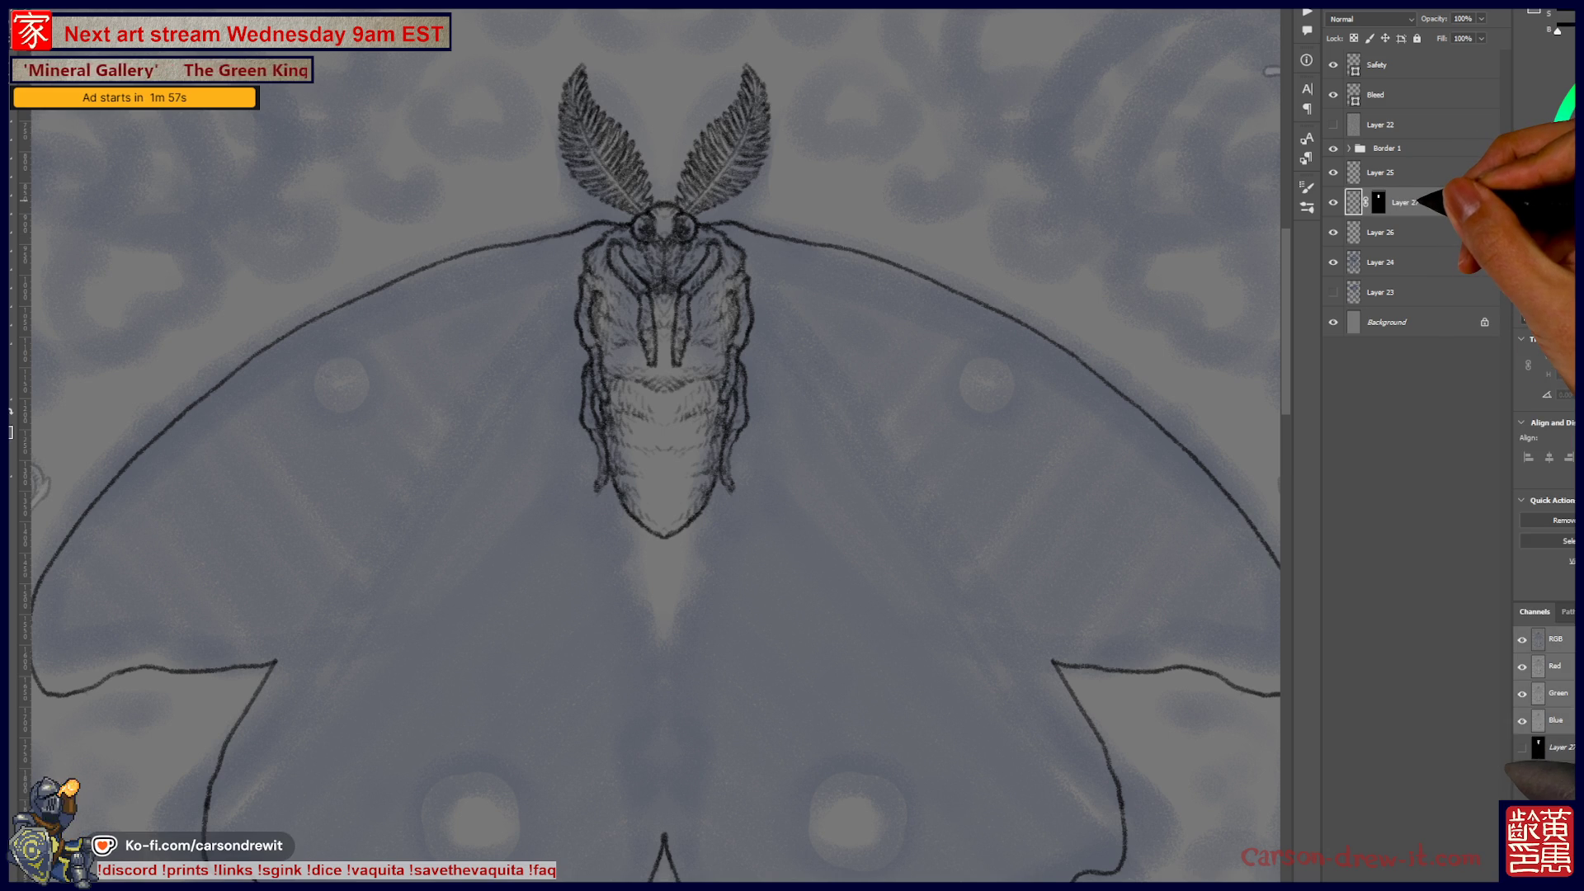
left_click(1379, 203)
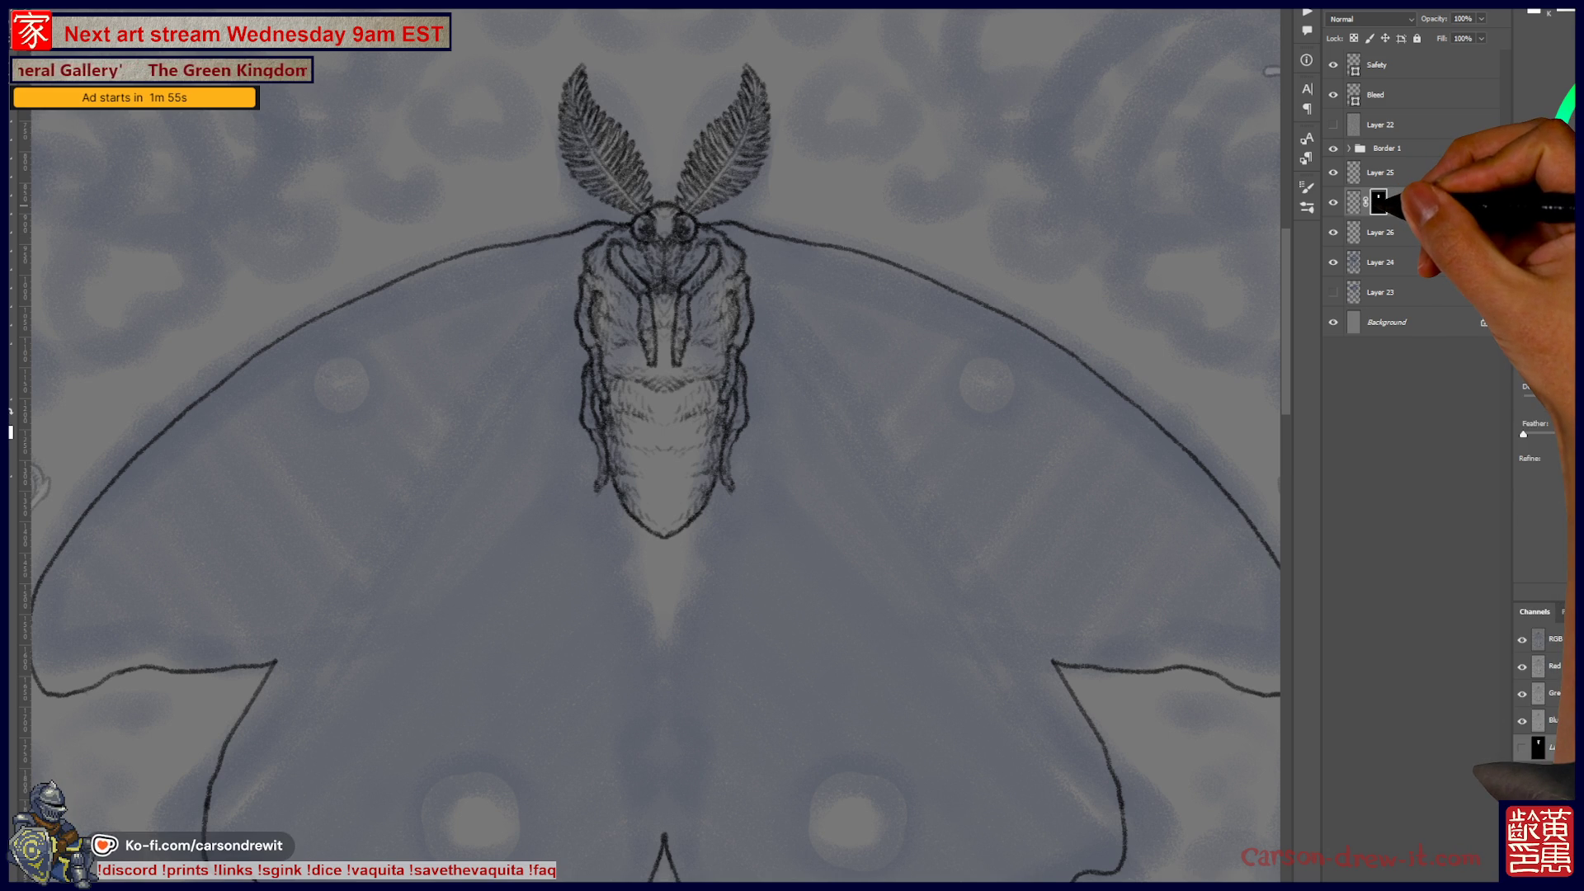
left_click(1382, 203, "alt+shift")
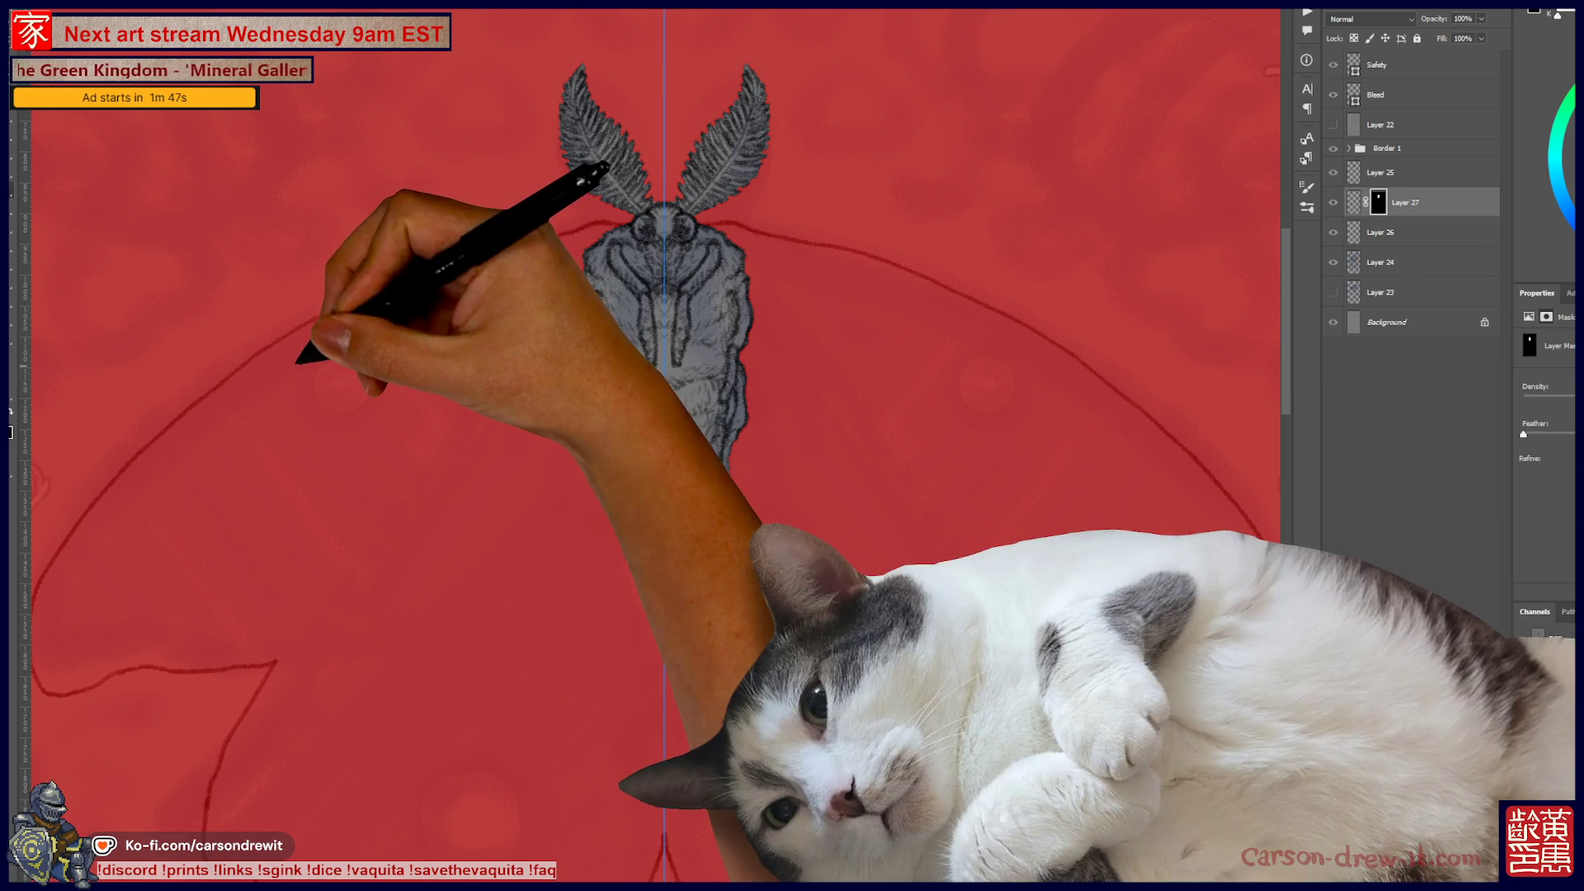
Step: Place a vertical guide through the moth body's centre line and zoom out to the full card
left_click_drag(17, 355, 664, 216)
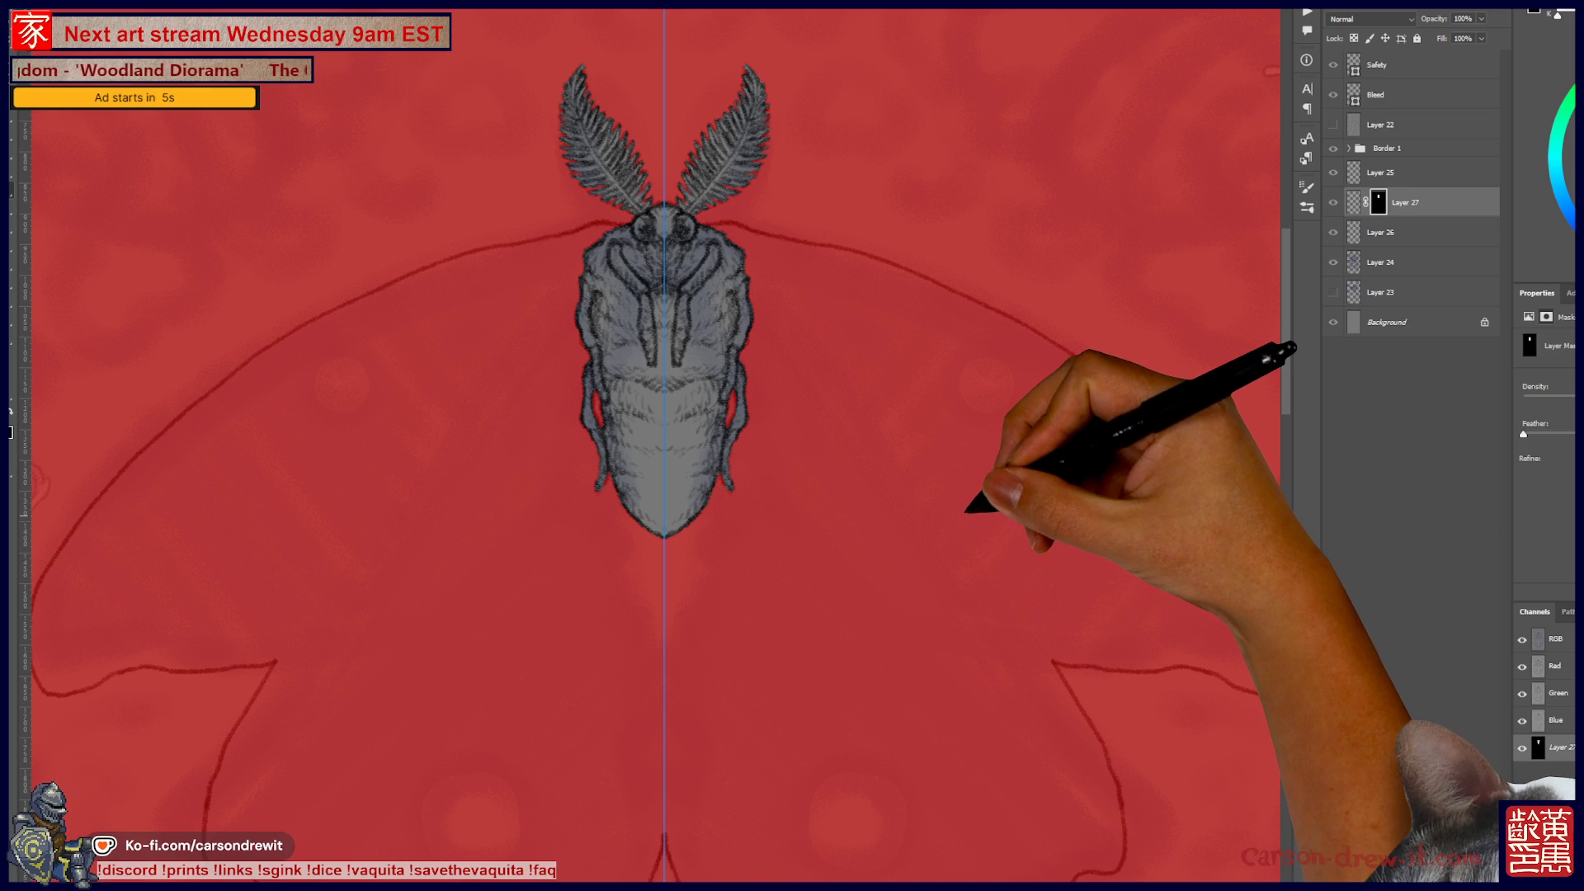
key("ctrl+minus")
key("ctrl+minus")
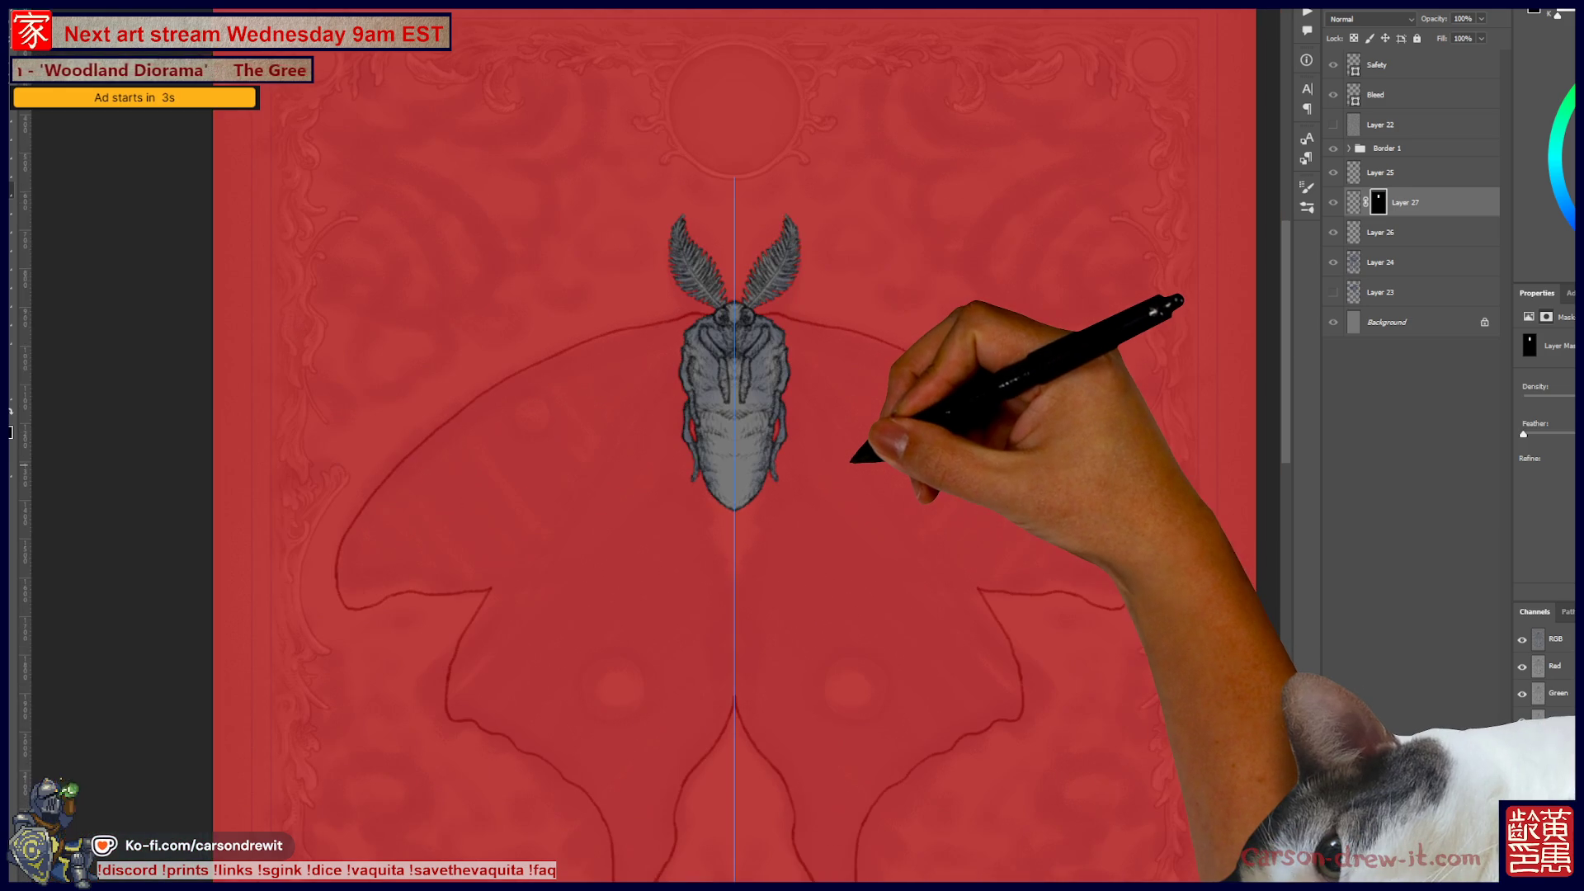
Step: Hide the mask overlay and open Pictionary_Nov2025.psd from the recent files
key("backslash")
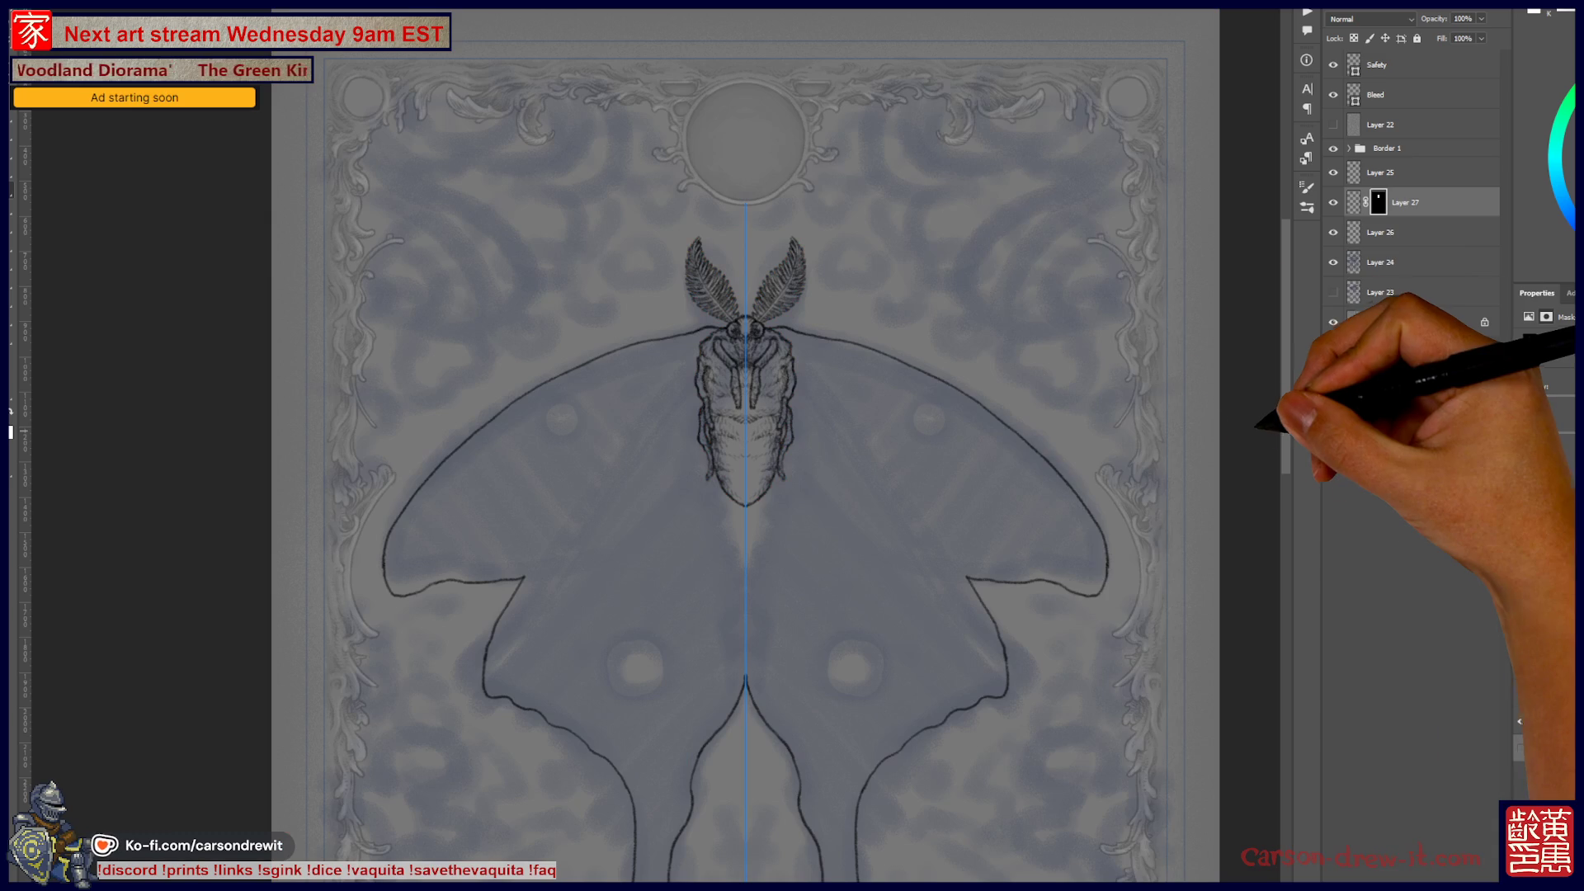
key("ctrl+Tab")
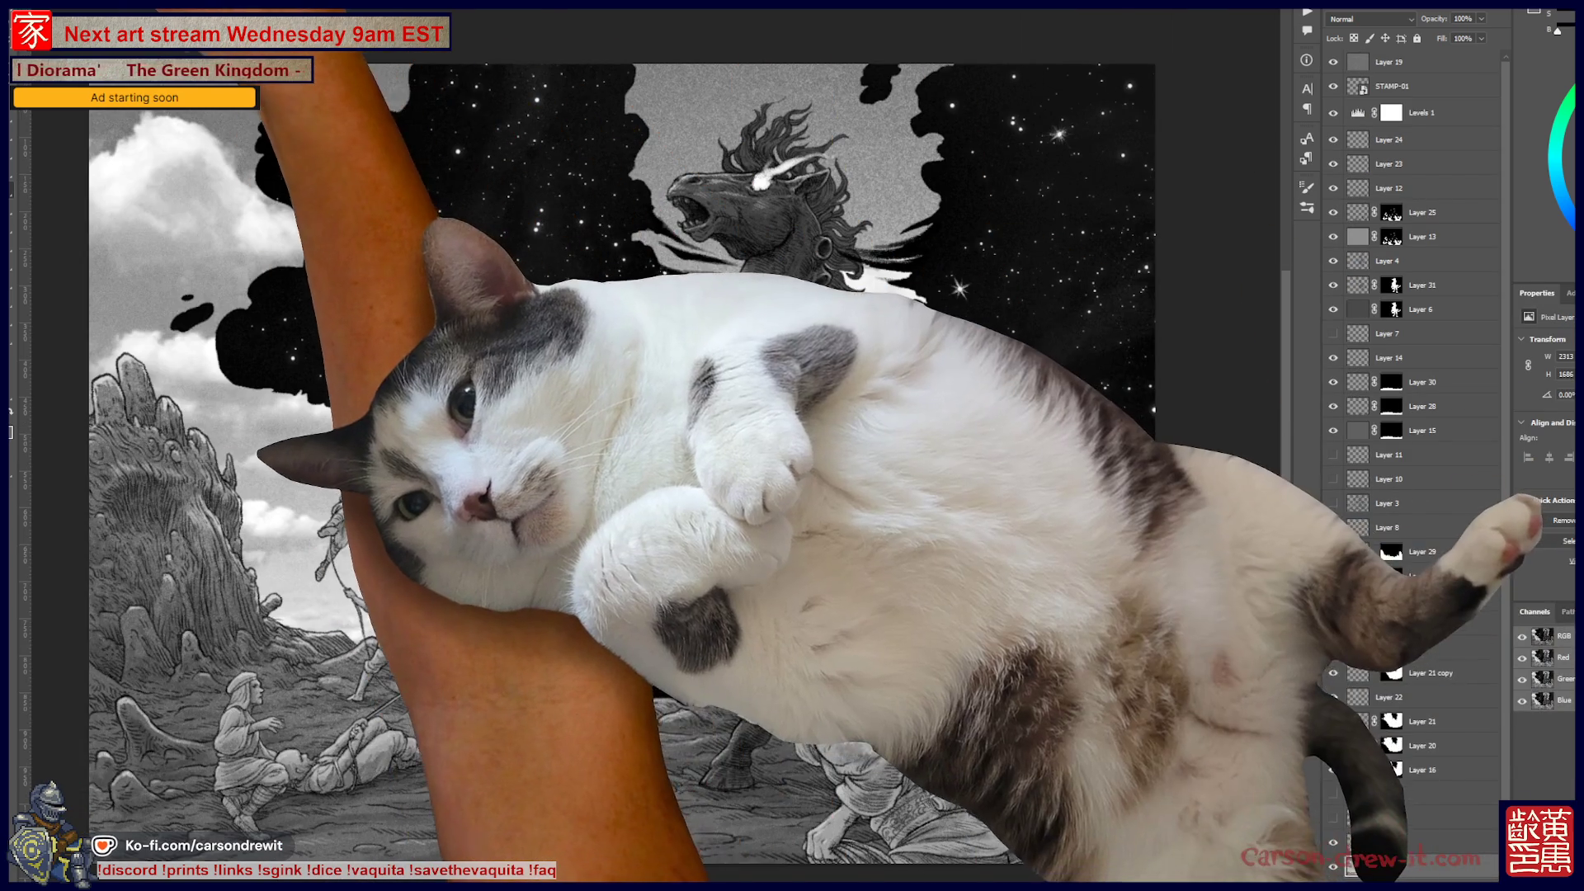
key("alt+f")
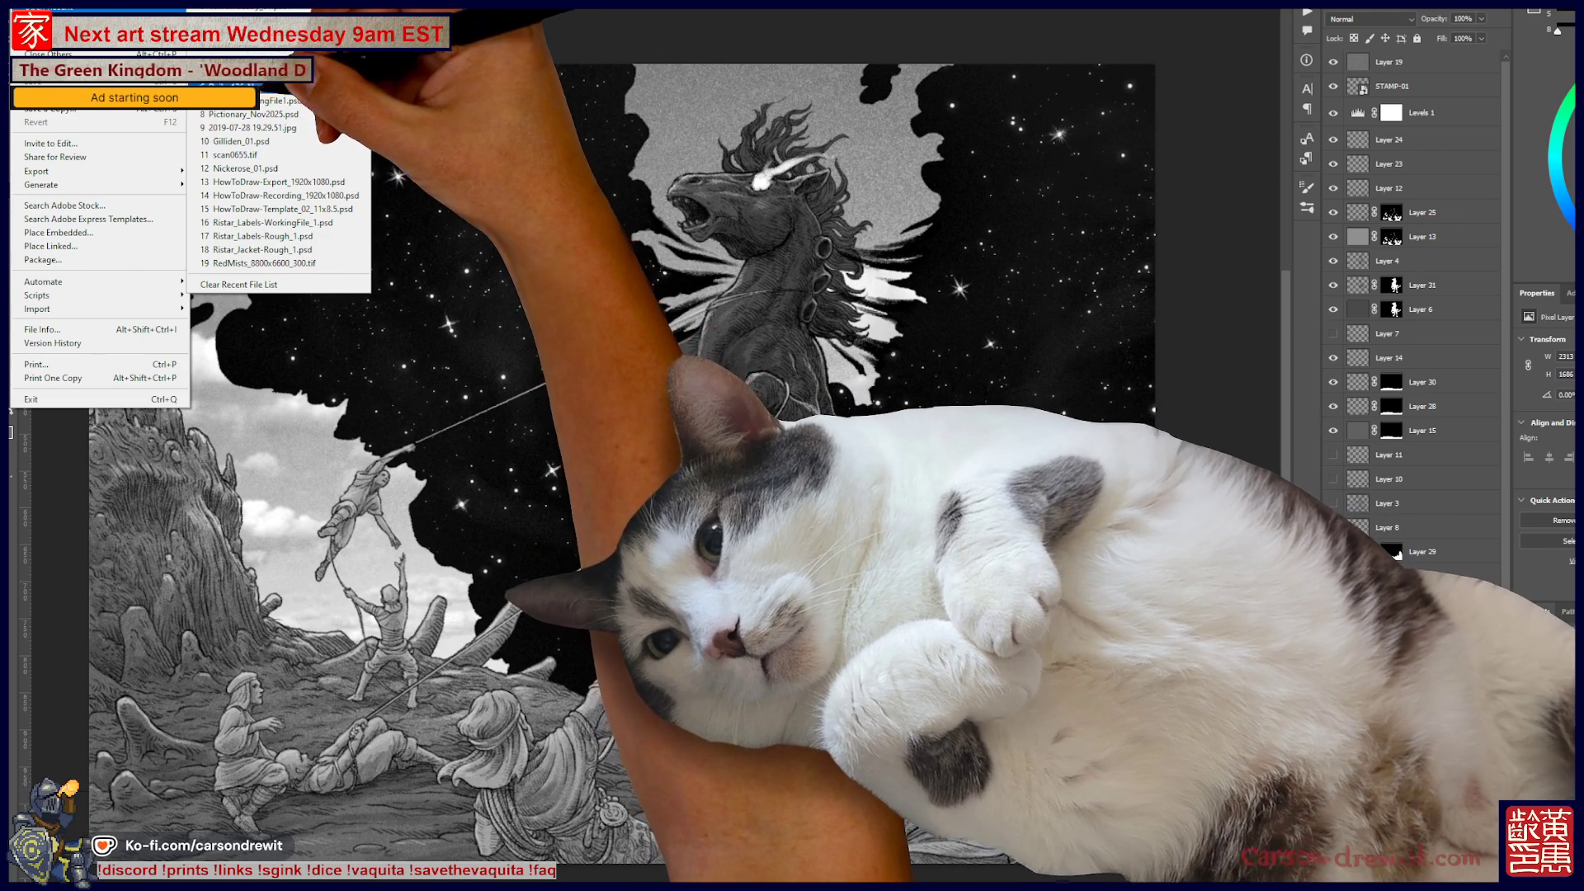
left_click(239, 114)
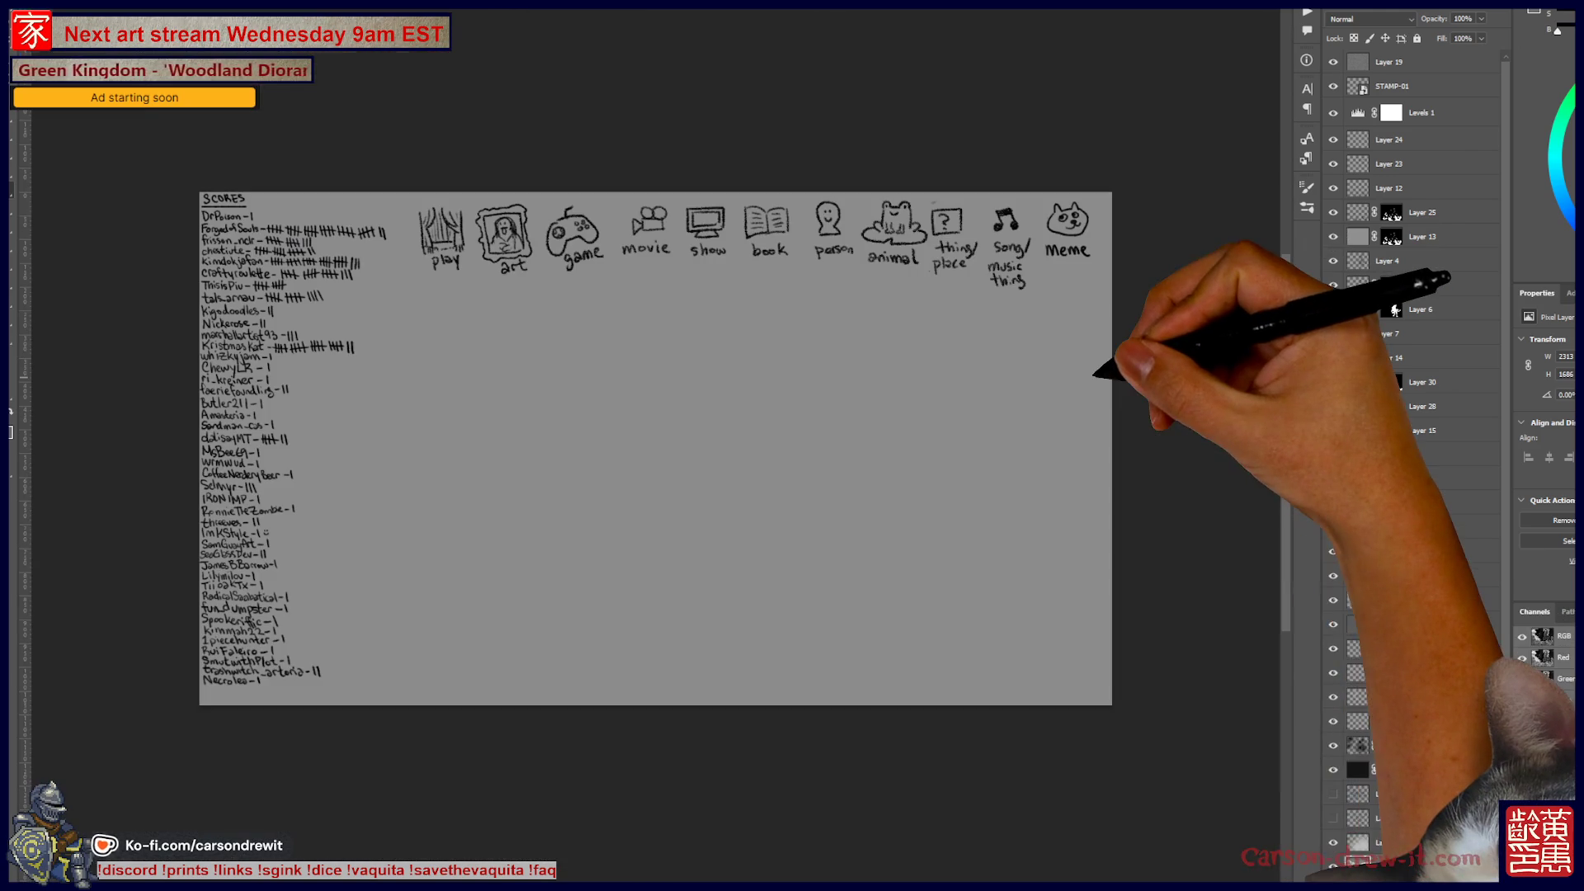
Step: Zoom in on the category icons and add a new layer above Layer 209
key("ctrl+plus")
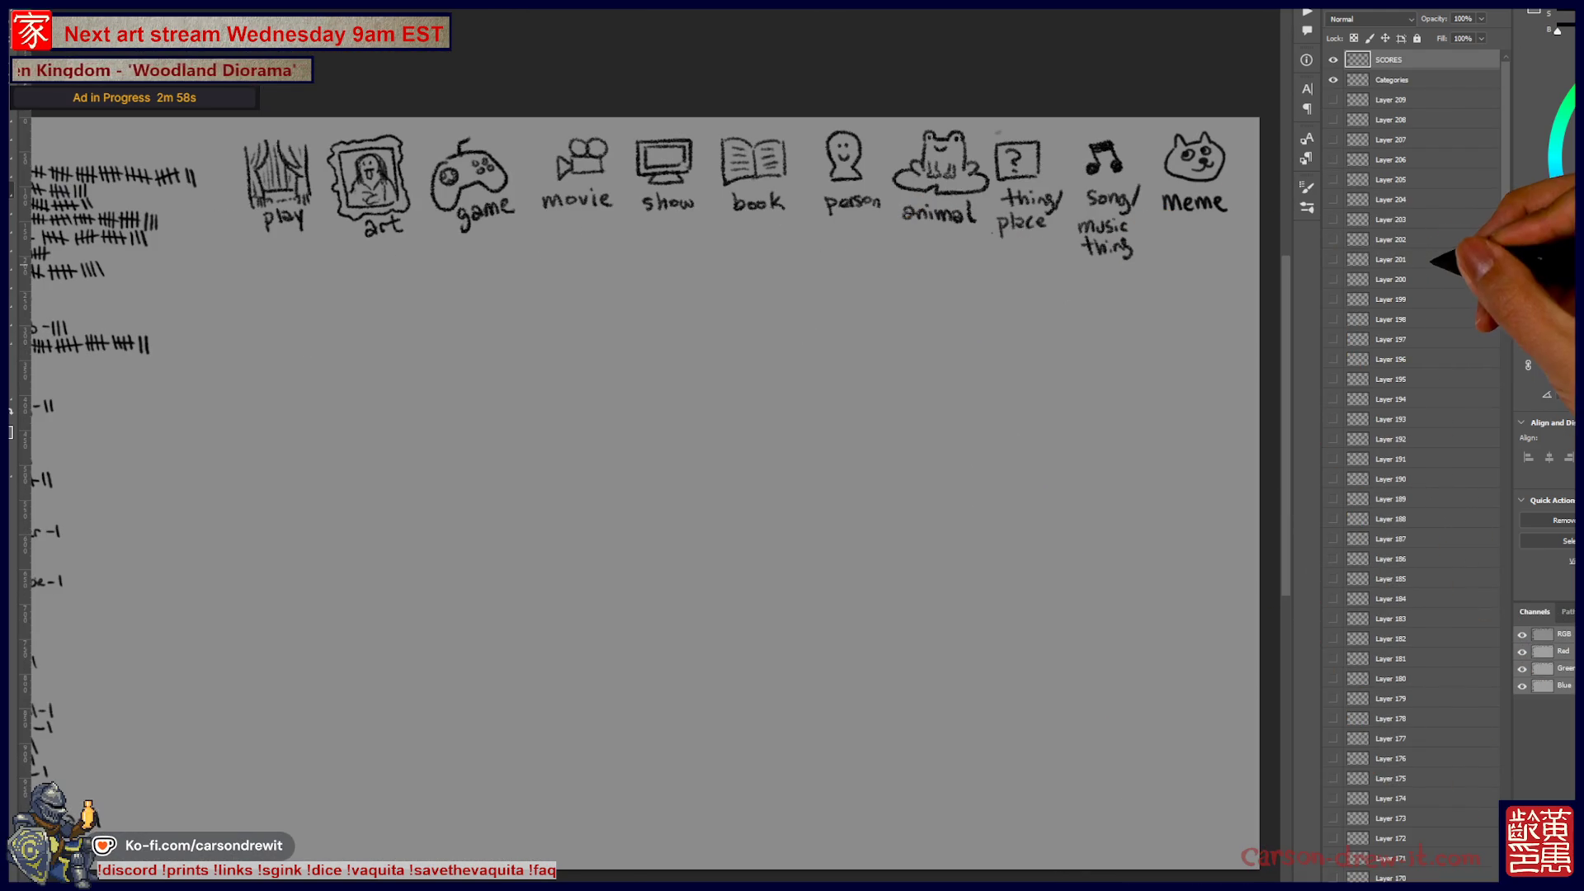
left_click(1390, 99)
key("ctrl+shift+alt+n")
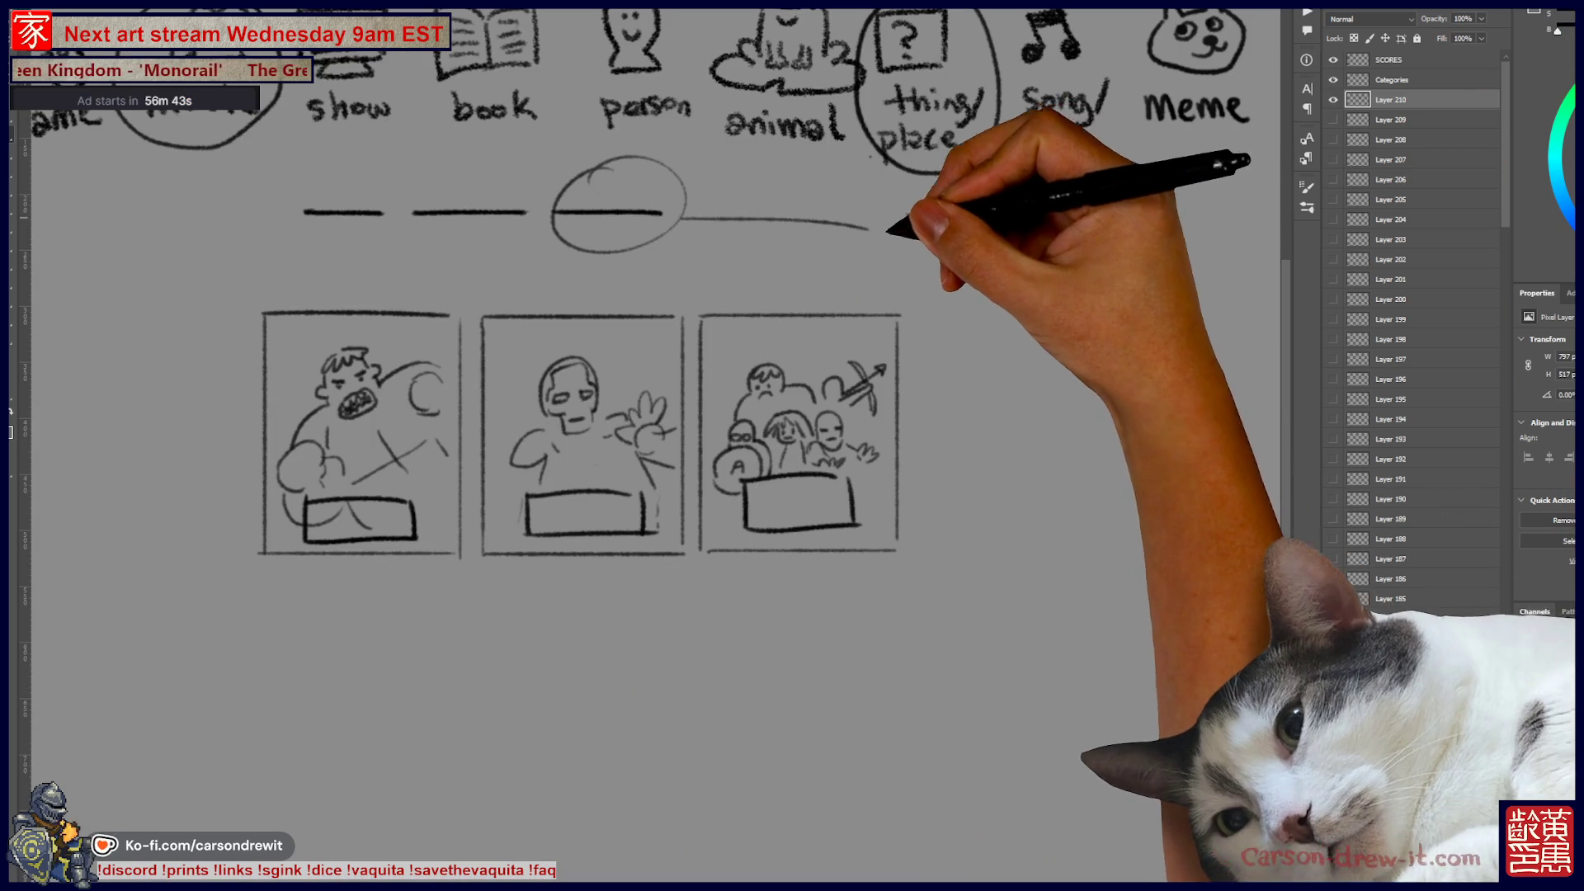
Step: Sketch a circled film camera bubble and an oval with lips below it
mouse_move(911, 236)
left_mouse_down()
mouse_move(926, 248)
mouse_move(989, 216)
mouse_move(987, 244)
mouse_move(922, 297)
mouse_move(1001, 283)
mouse_move(1025, 297)
mouse_move(1008, 248)
left_mouse_up()
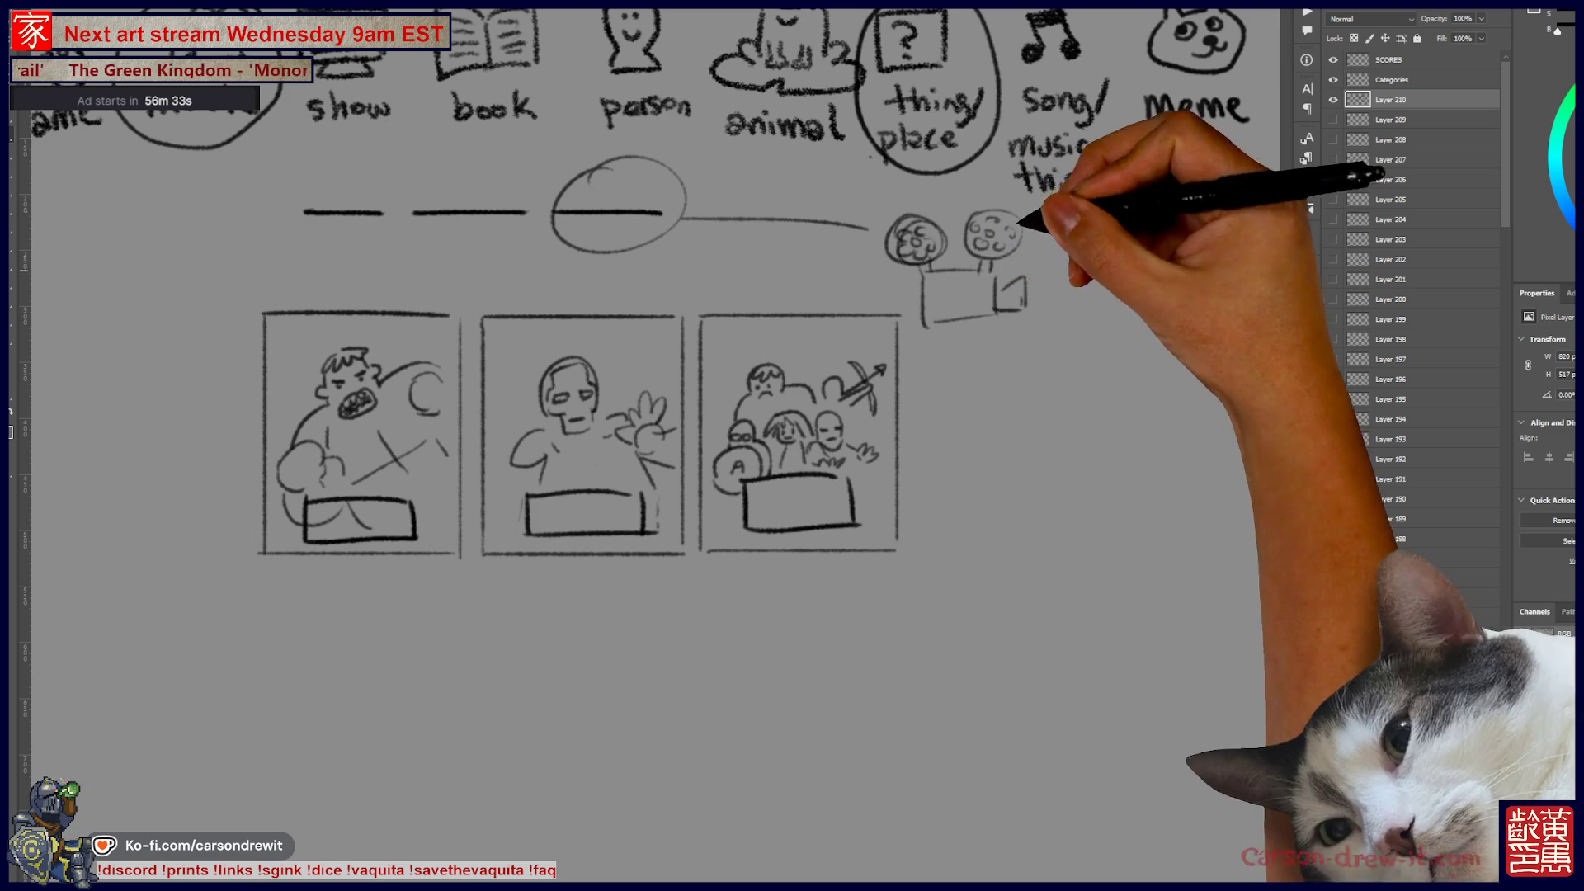
left_click_drag(902, 240, 1036, 334)
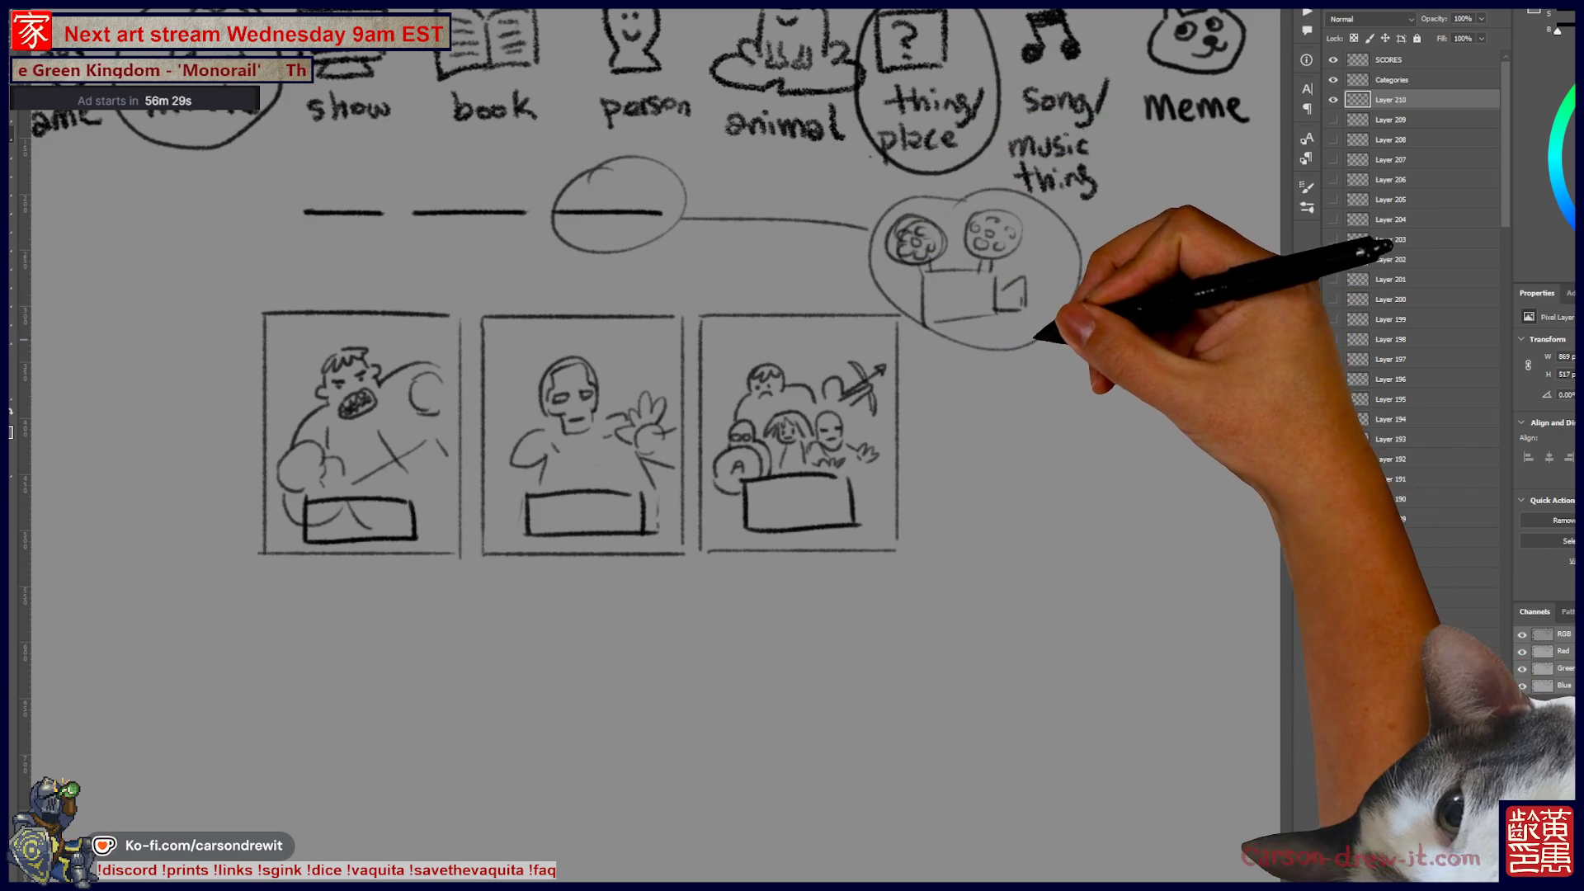
left_click_drag(1064, 363, 1083, 351)
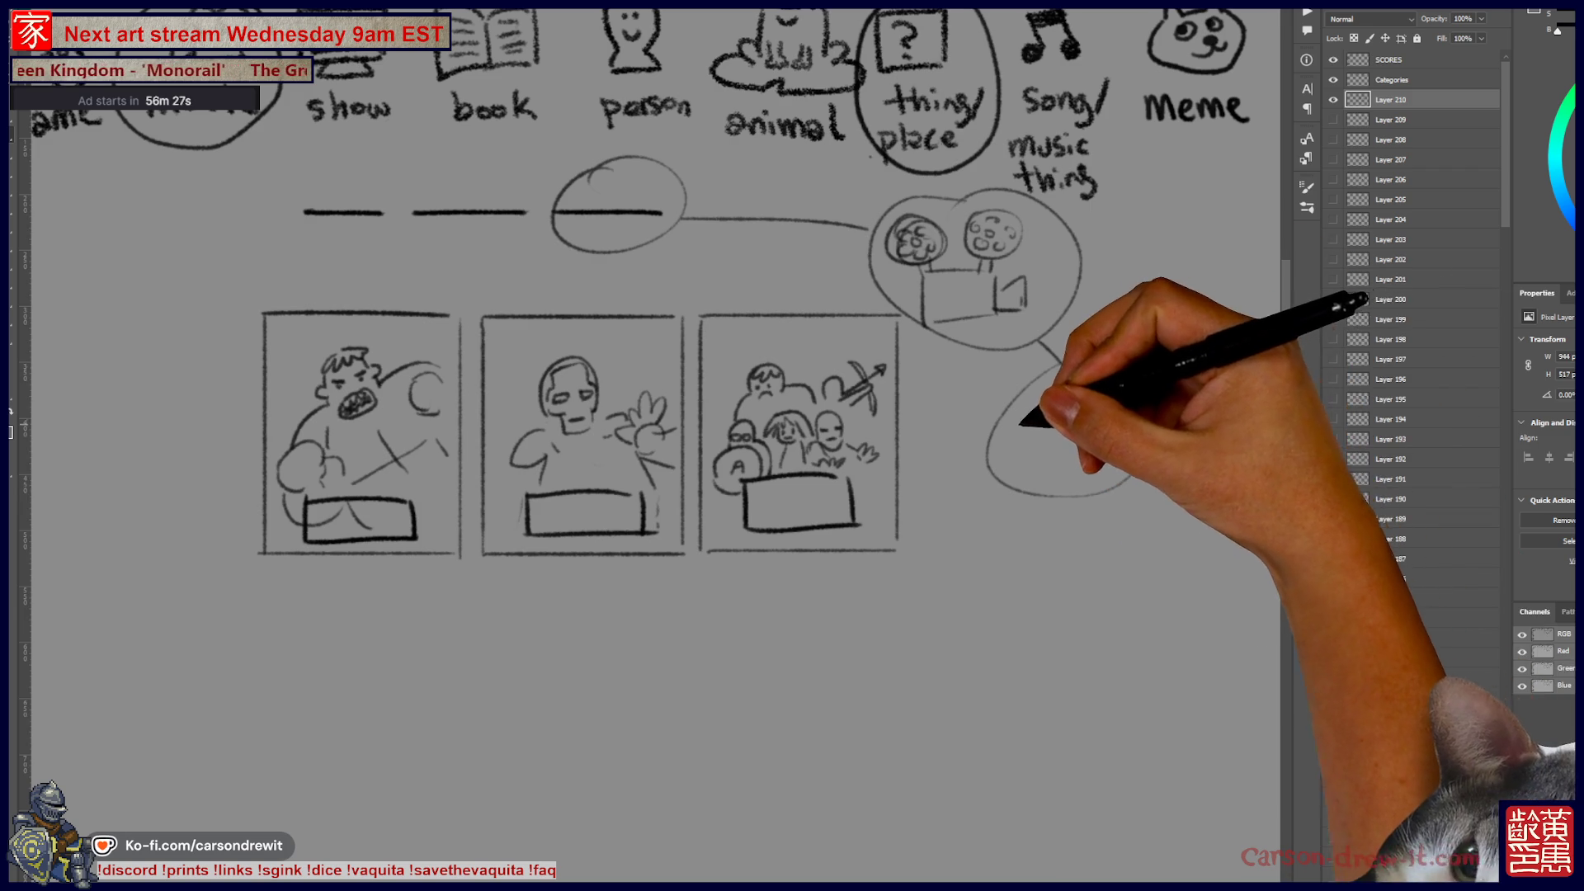
left_click_drag(1021, 449, 1102, 402)
left_click_drag(1044, 483, 1132, 438)
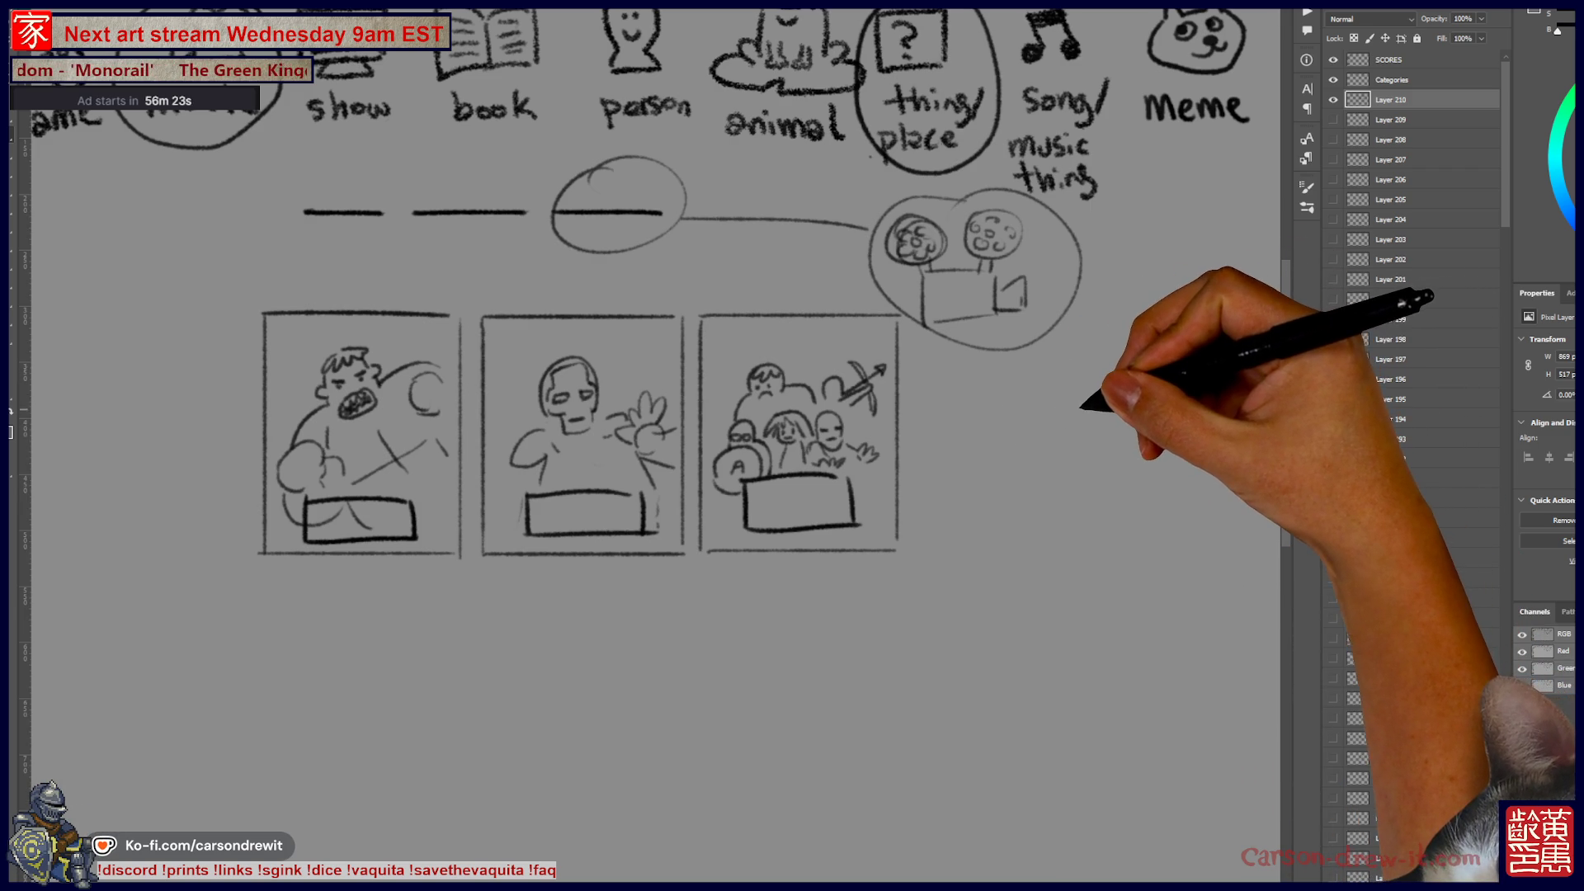
Step: Extend the connector beside the third panel and begin drawing a box
mouse_move(901, 406)
left_mouse_down()
mouse_move(1026, 477)
mouse_move(1061, 442)
mouse_move(986, 392)
left_mouse_up()
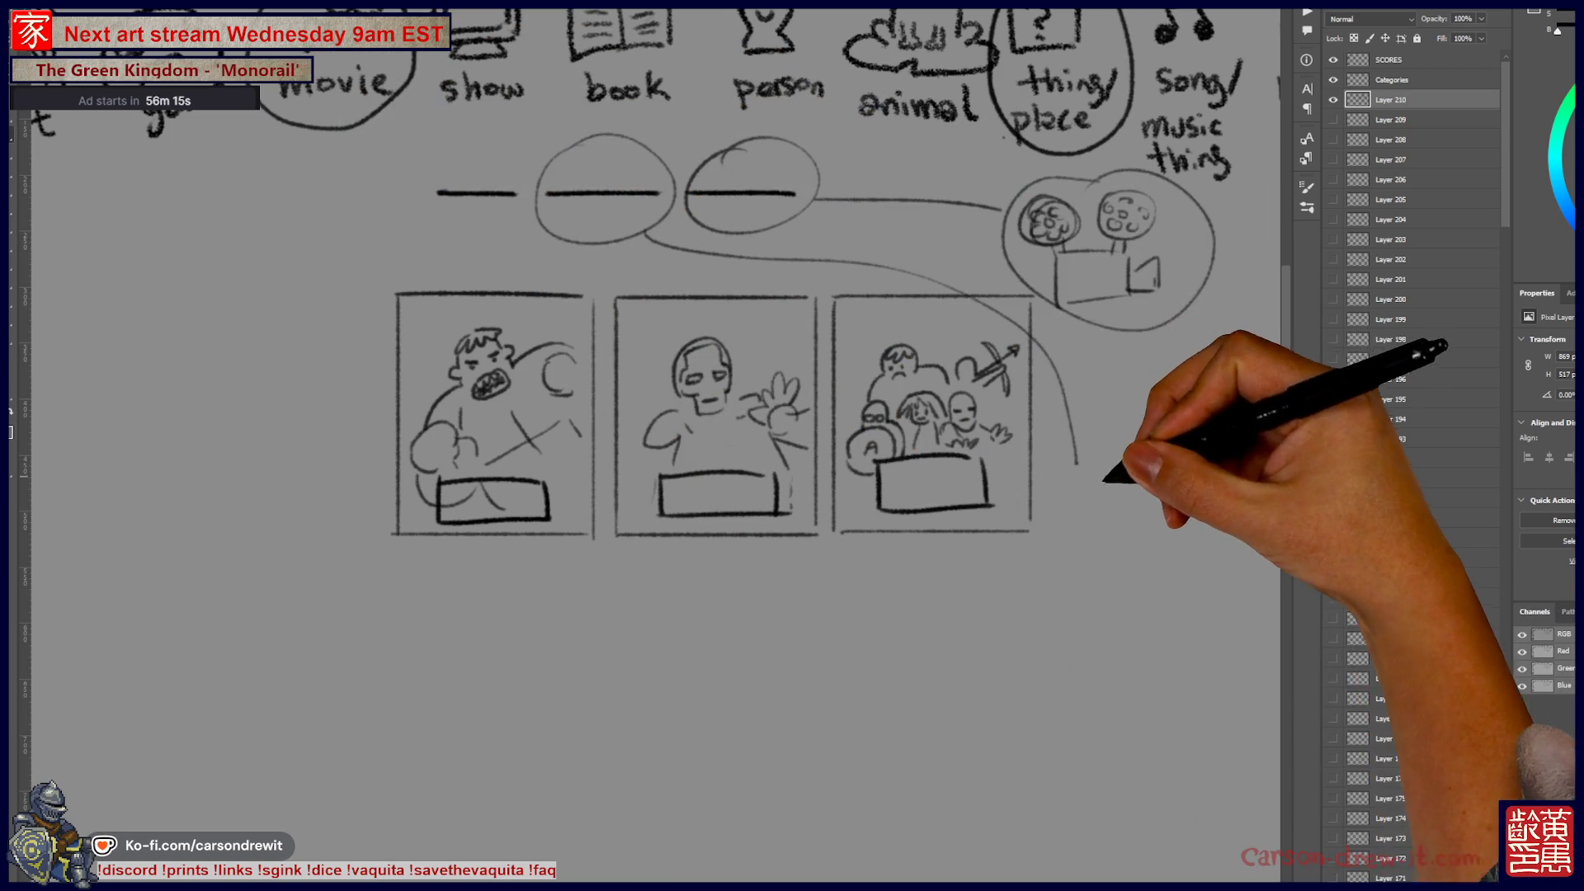
mouse_move(1031, 309)
left_mouse_down()
mouse_move(1077, 462)
mouse_move(961, 433)
left_mouse_up()
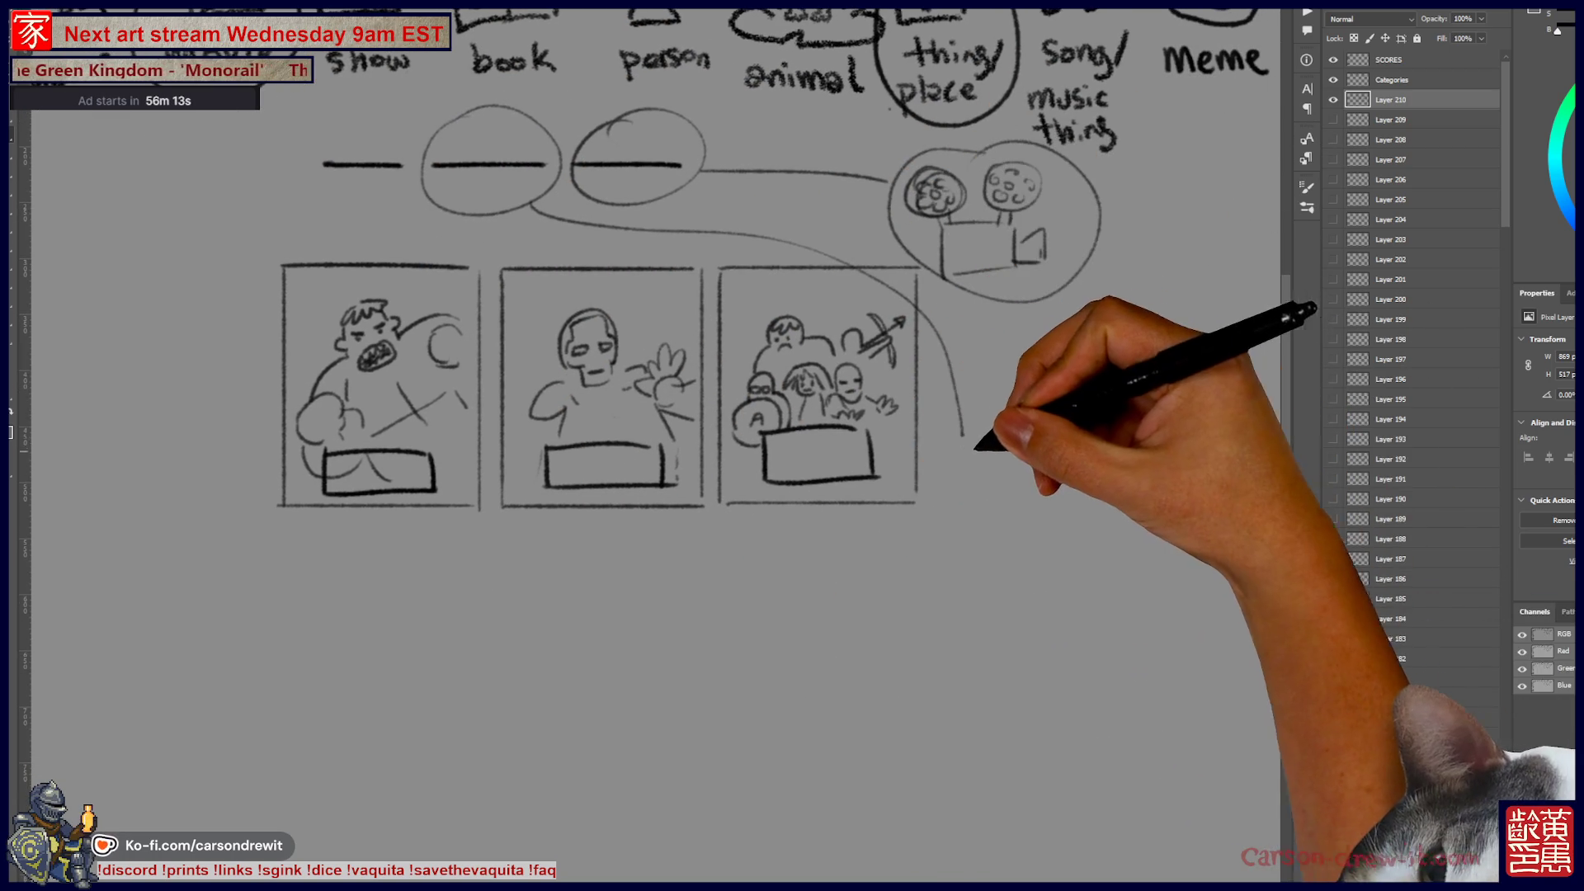
left_click_drag(1038, 410, 1071, 489)
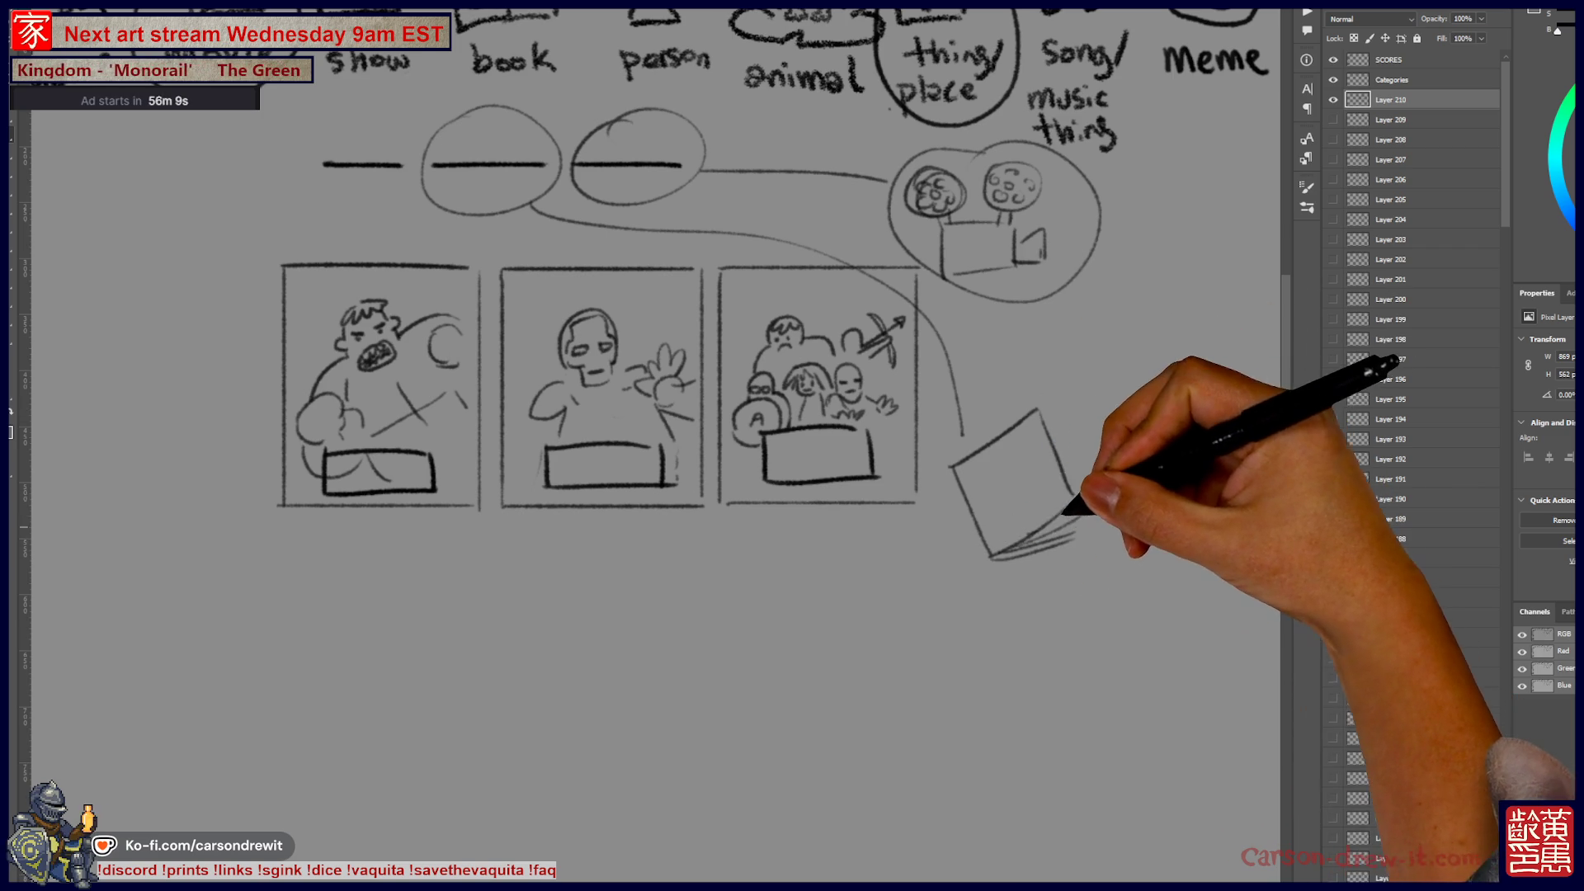
Step: Draw a curved arrow from the third panel up to the film bubble, replacing a mistaken stroke
mouse_move(961, 446)
left_mouse_down()
mouse_move(902, 443)
mouse_move(914, 431)
left_mouse_up()
left_click_drag(891, 348, 1066, 394)
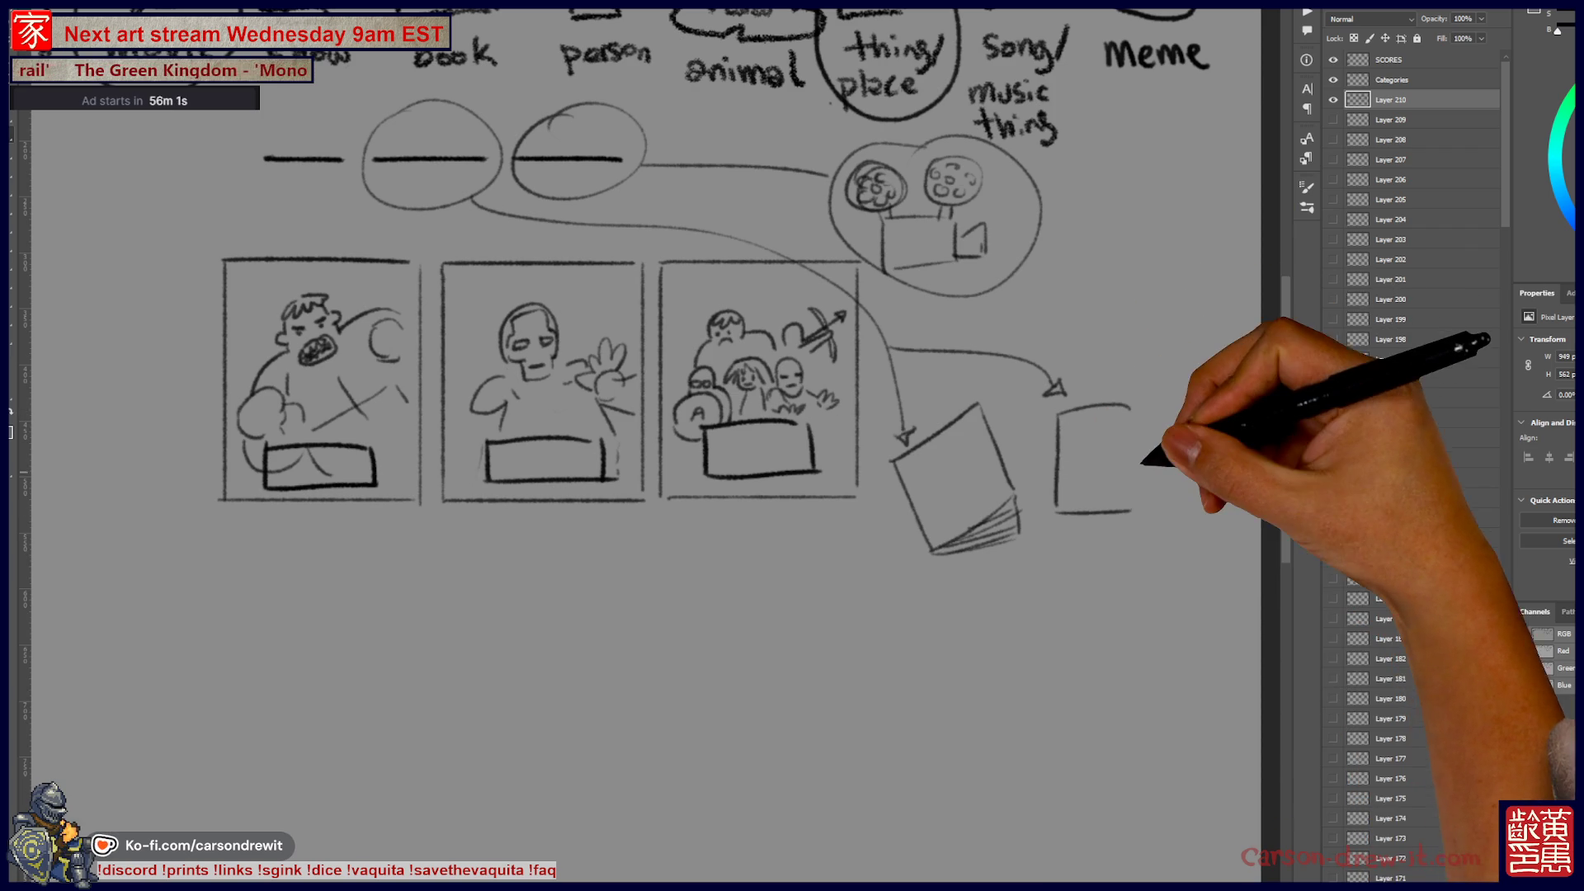
key("ctrl+z")
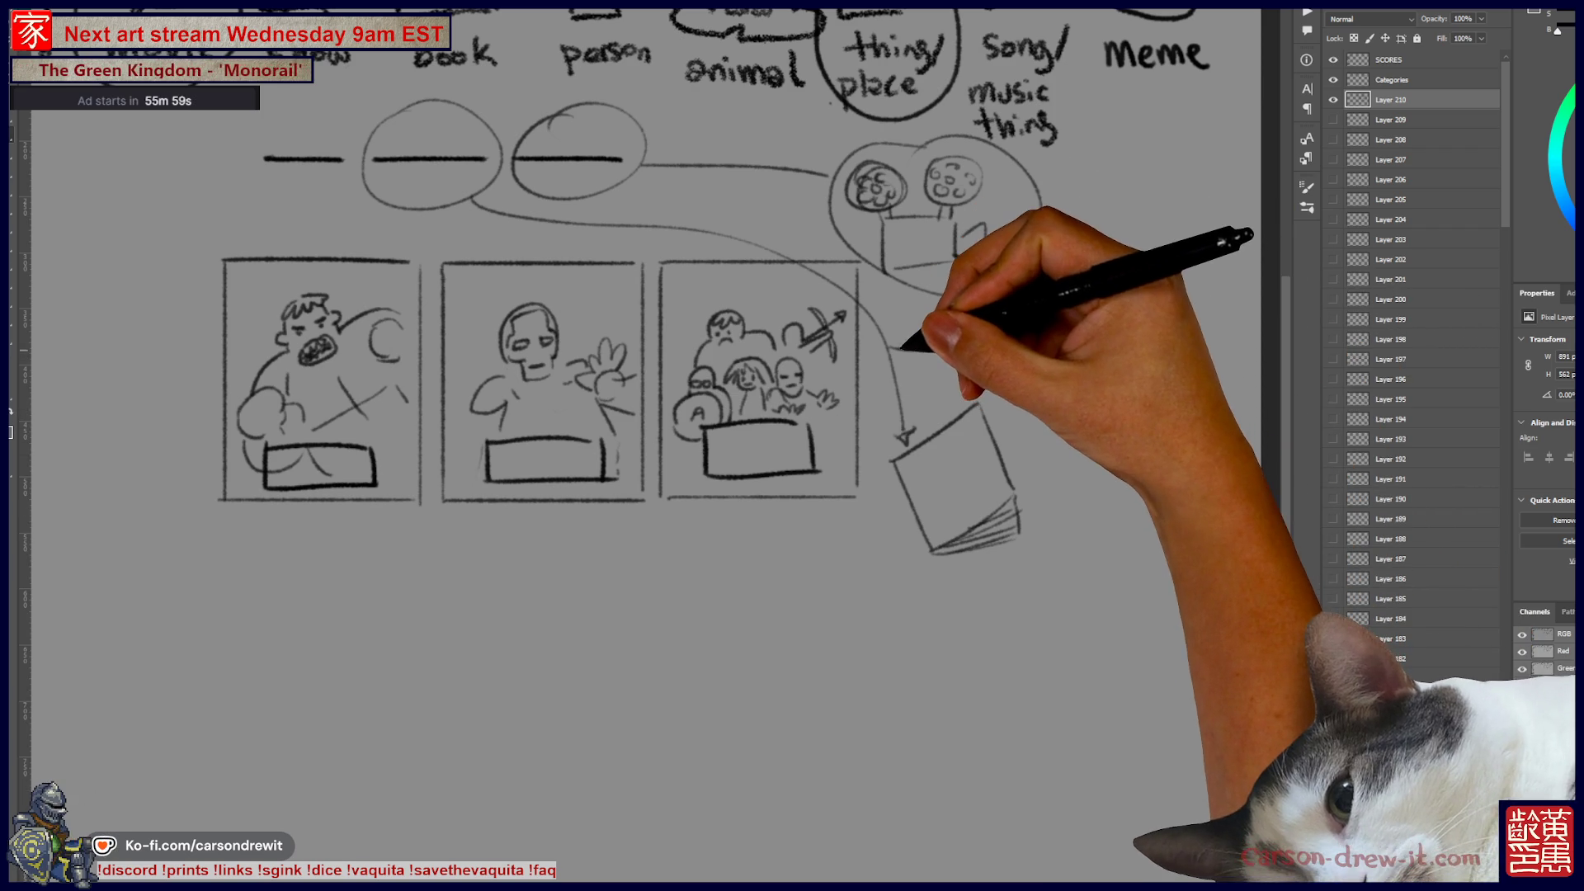
mouse_move(893, 351)
left_mouse_down()
mouse_move(941, 325)
mouse_move(957, 289)
mouse_move(965, 302)
left_mouse_up()
left_click_drag(892, 353, 1090, 385)
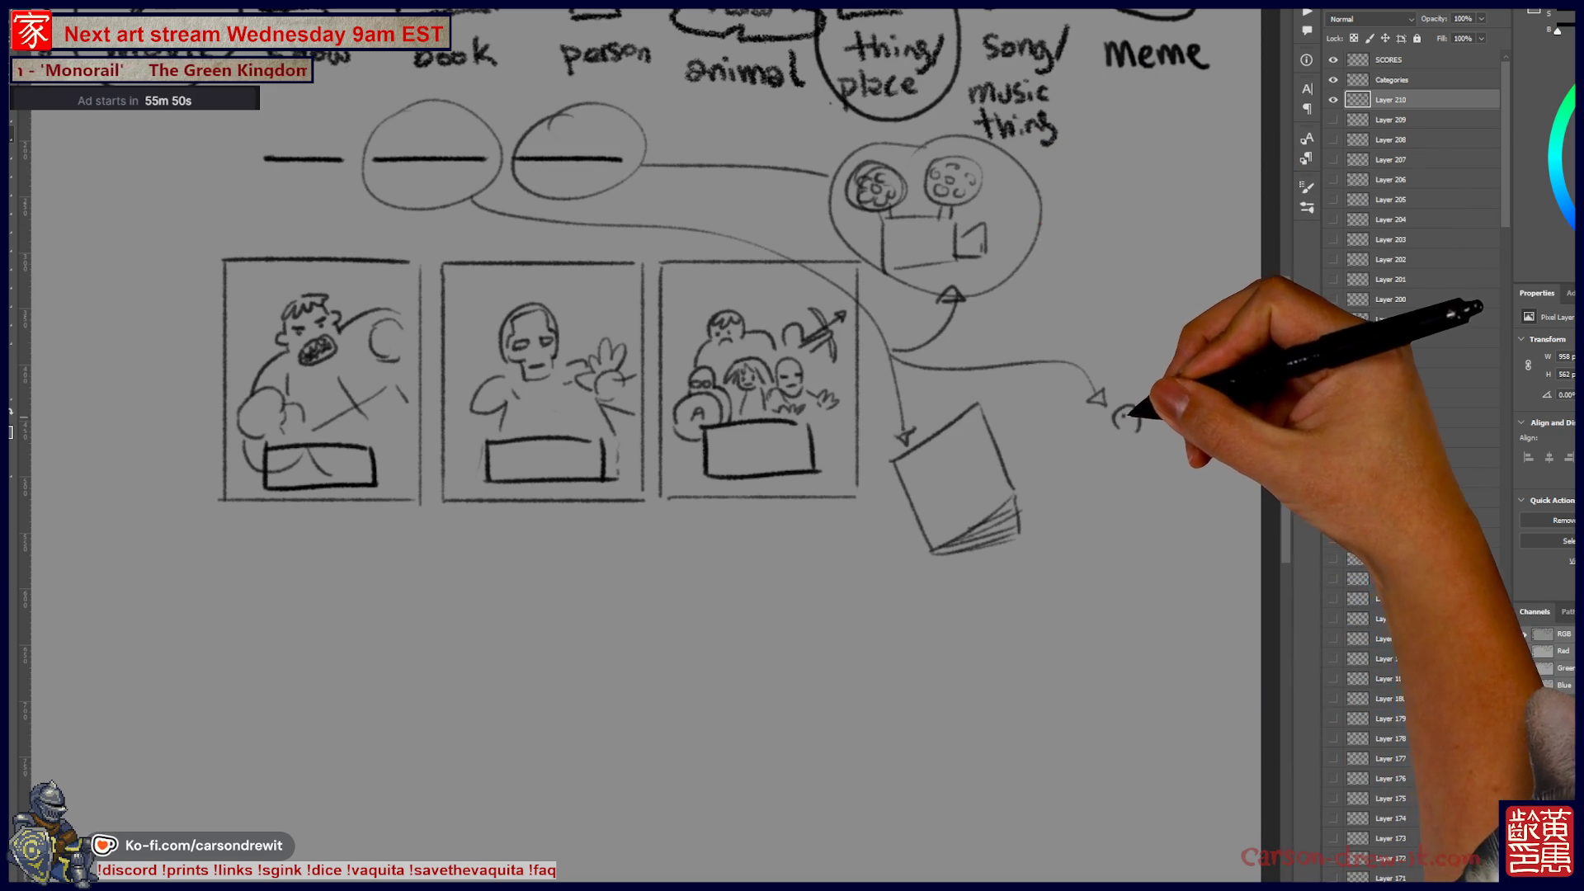
Step: Sketch a small figure with a round head, reaching arm, foot and shield
left_click_drag(1113, 424, 1127, 429)
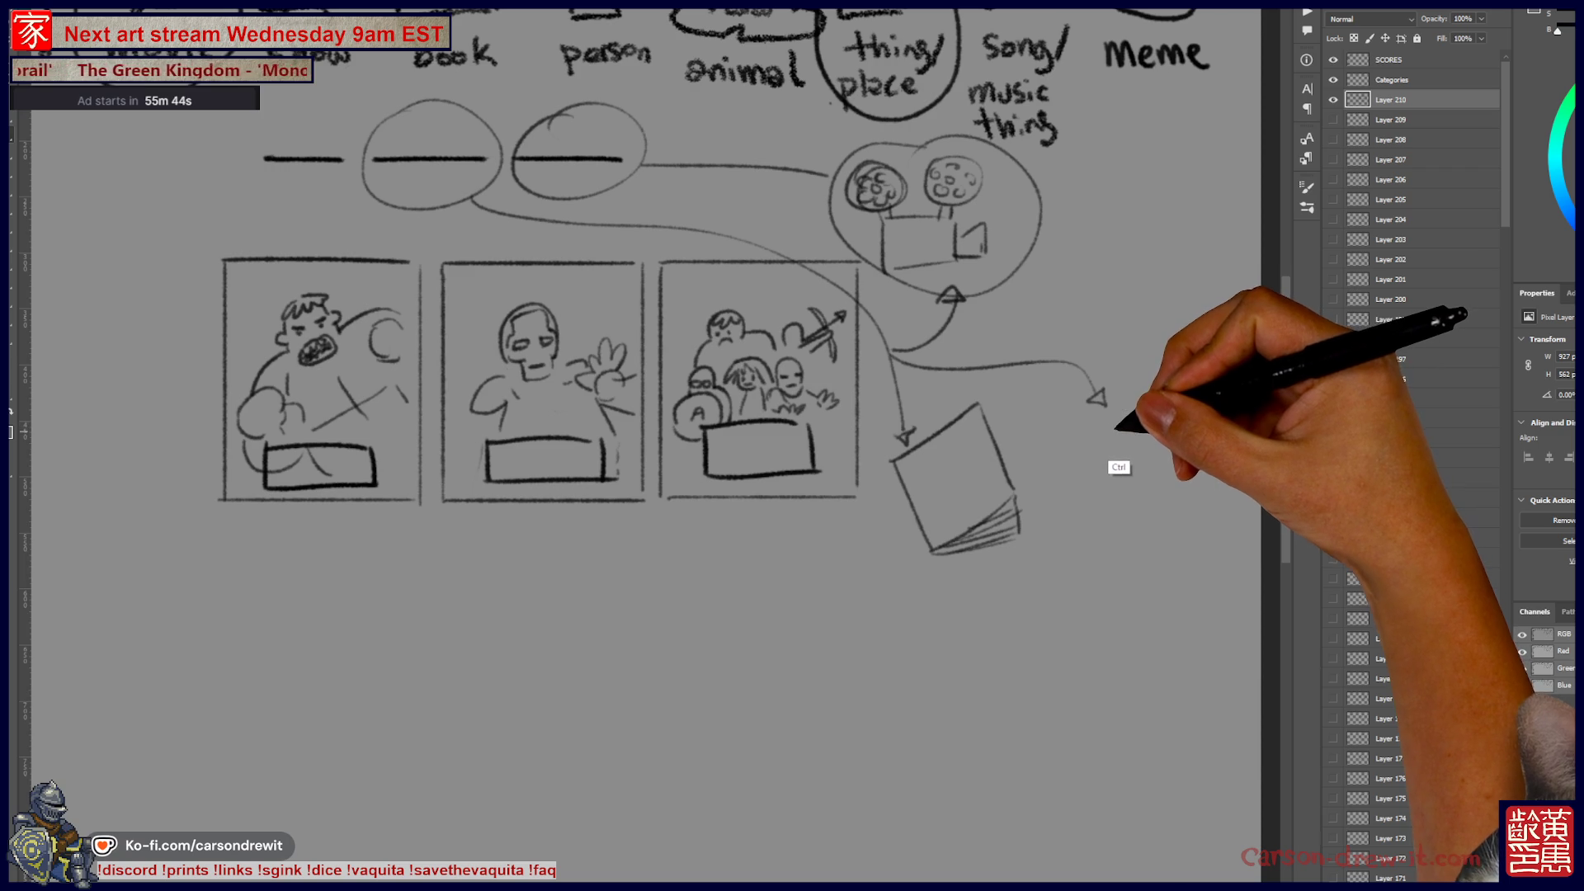
mouse_move(1115, 420)
left_mouse_down()
mouse_move(1141, 421)
mouse_move(1113, 425)
left_mouse_up()
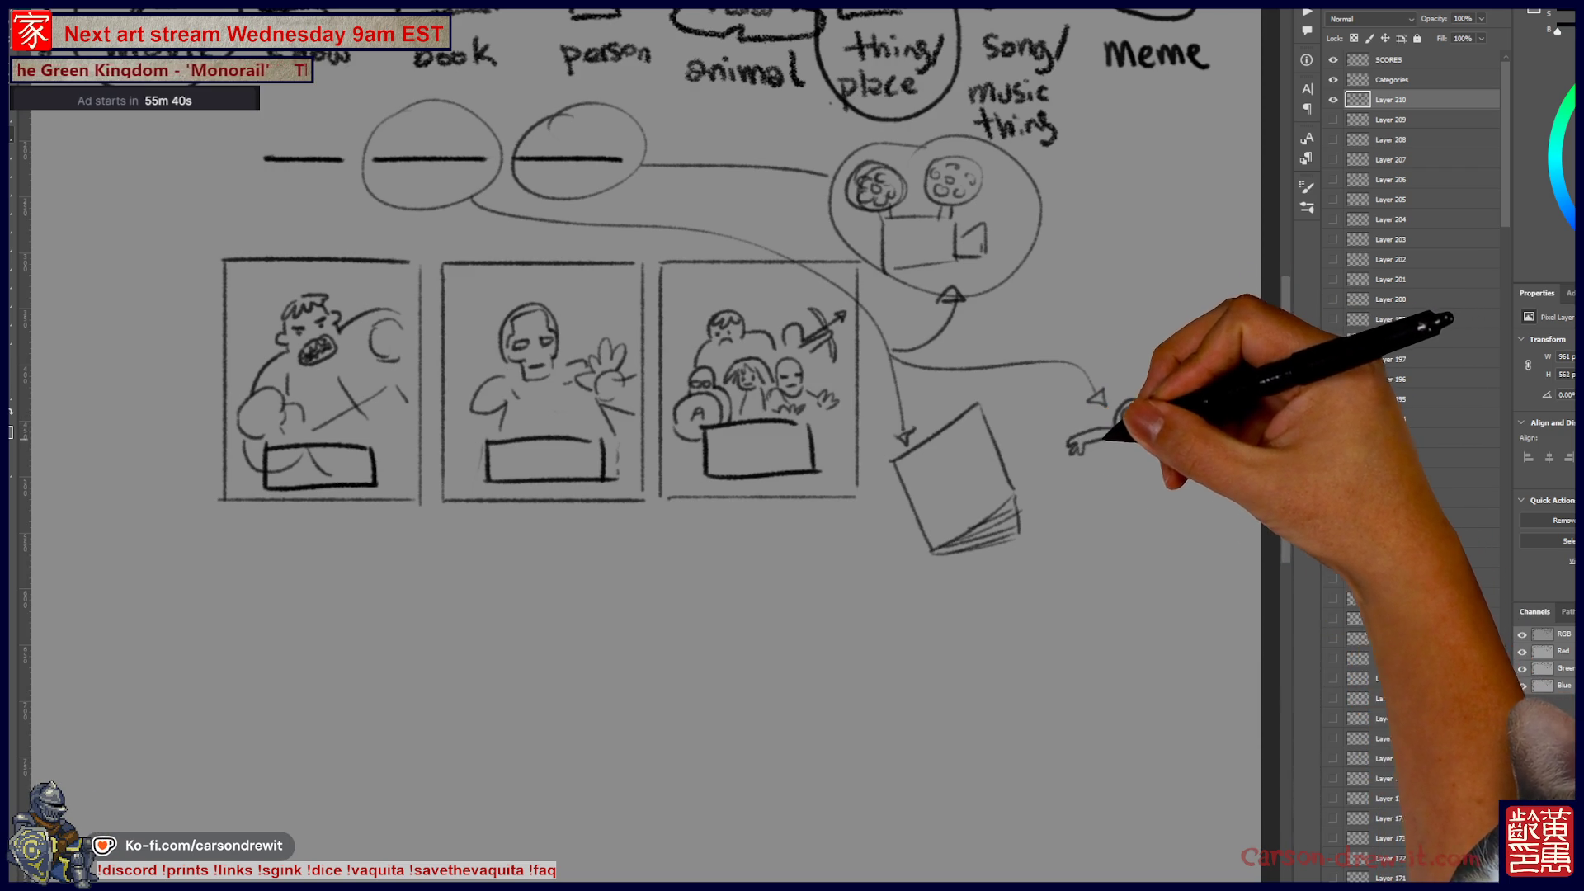
left_click_drag(1073, 477, 1096, 426)
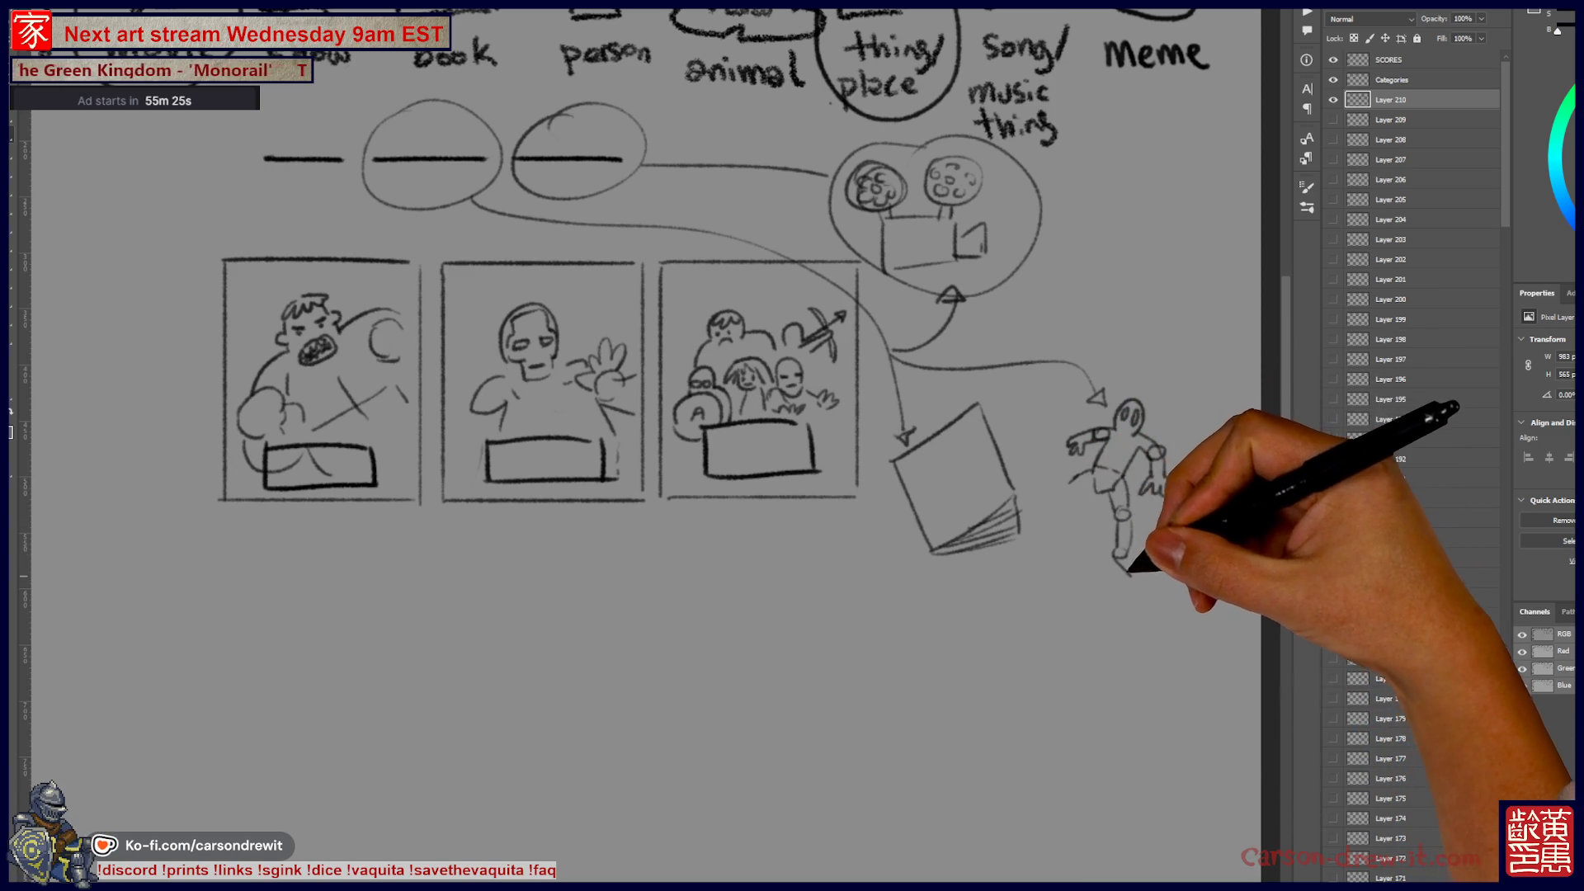
left_click_drag(1128, 570, 1134, 576)
left_click_drag(1076, 488, 1049, 532)
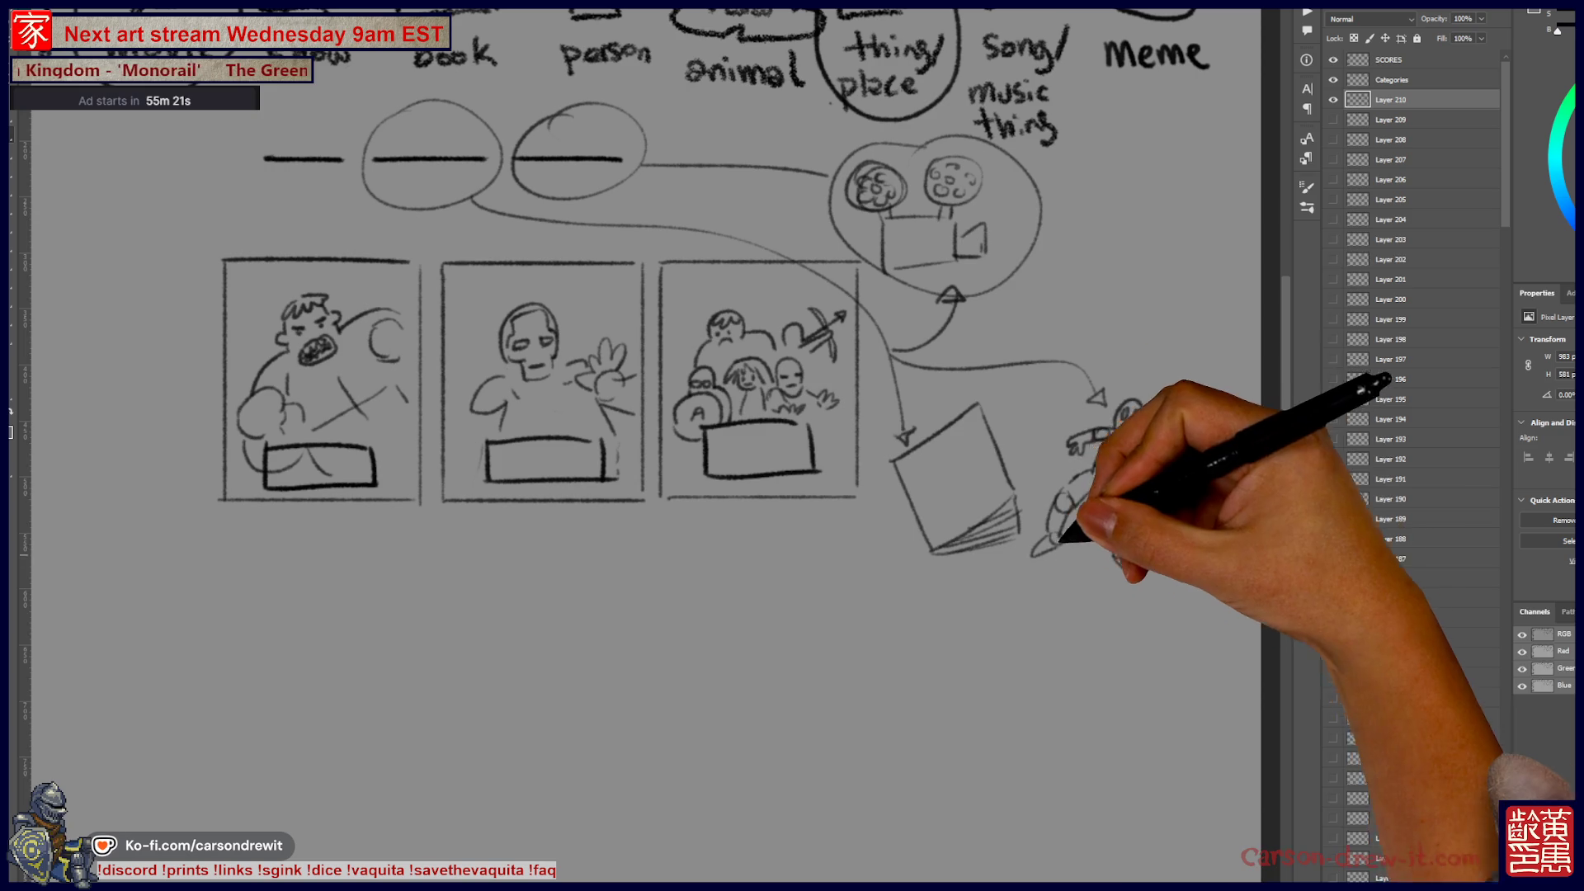
Step: Draw an arrow to the page sketch and a long arc down the left of the panels
mouse_move(948, 348)
left_mouse_down()
mouse_move(1081, 314)
mouse_move(1106, 272)
mouse_move(1112, 328)
mouse_move(1152, 265)
mouse_move(1167, 311)
mouse_move(1201, 285)
mouse_move(1156, 333)
mouse_move(1202, 311)
mouse_move(1219, 325)
mouse_move(1163, 356)
mouse_move(1125, 354)
mouse_move(1129, 373)
mouse_move(1167, 346)
mouse_move(1196, 255)
mouse_move(1177, 276)
left_mouse_up()
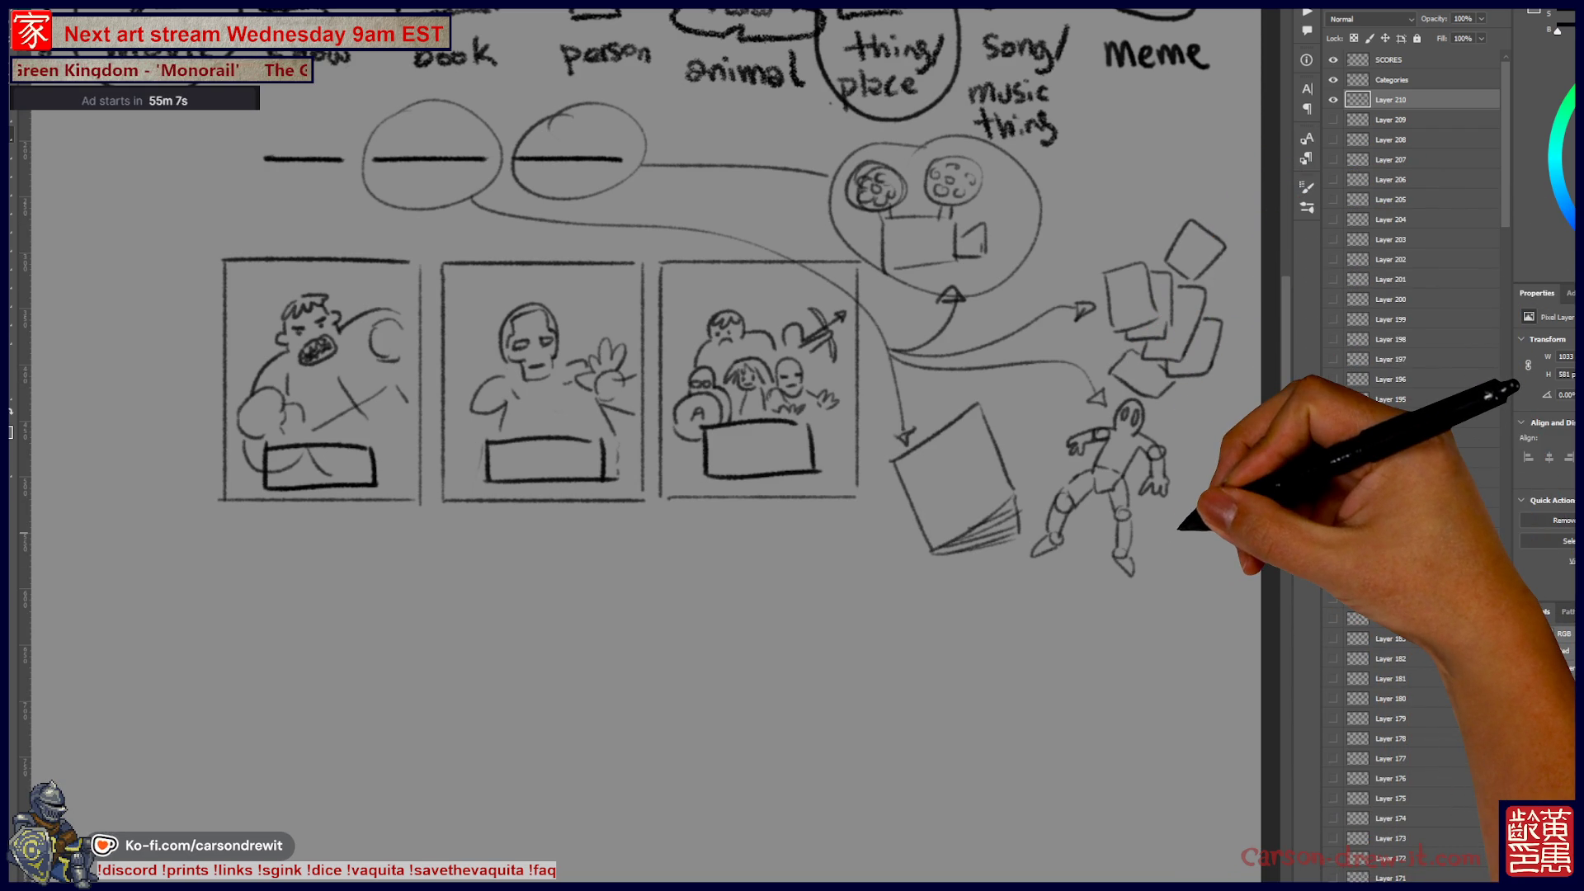
scroll(742, 462, "up", 5)
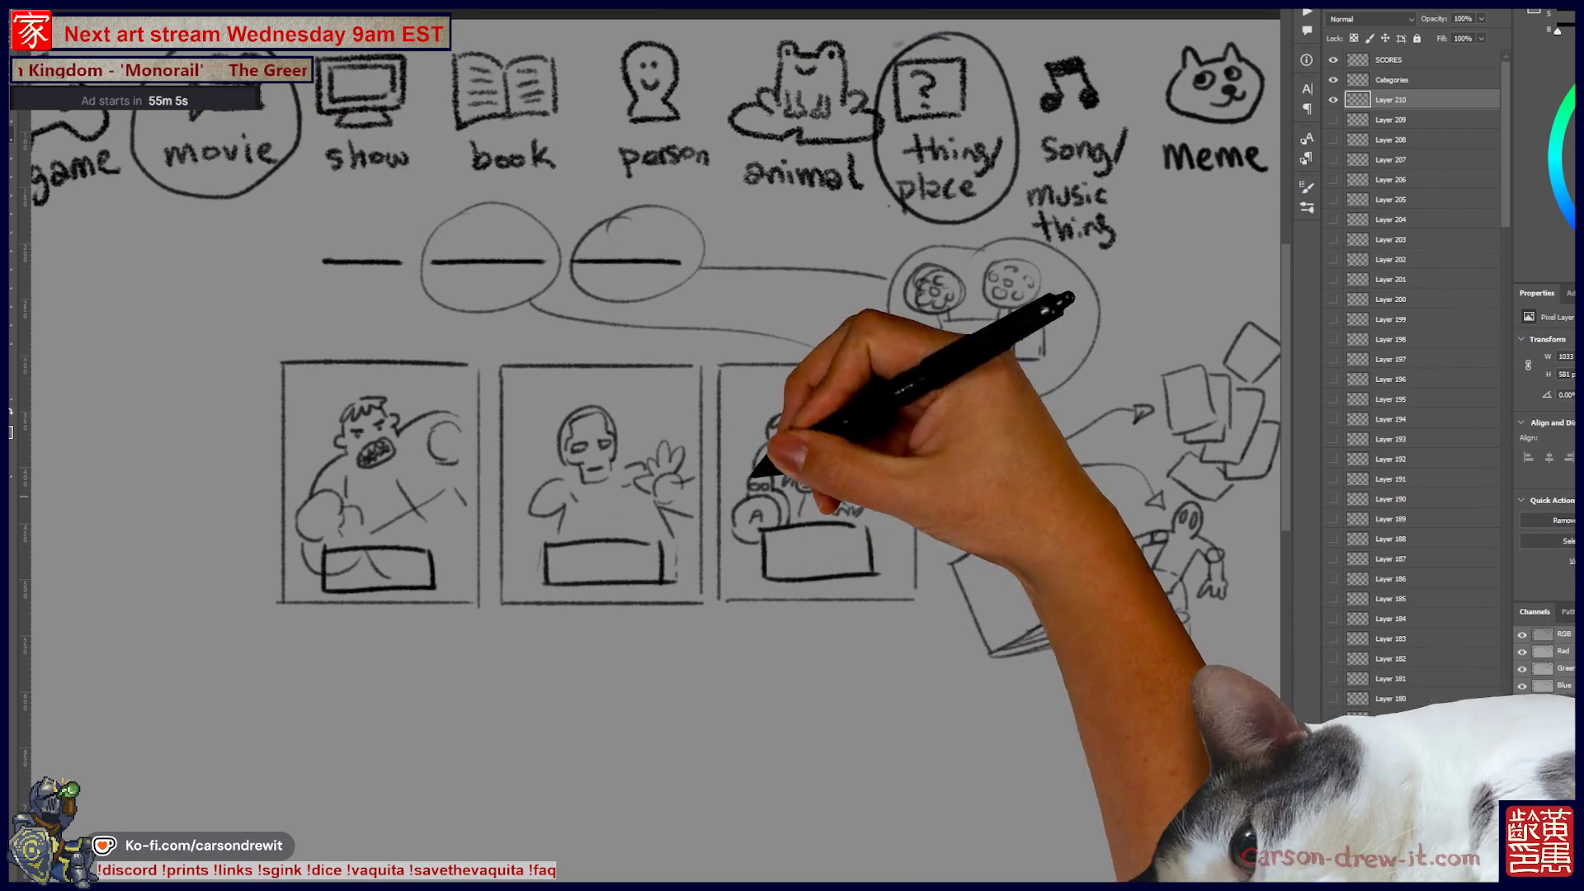
scroll(472, 433, "down", 1)
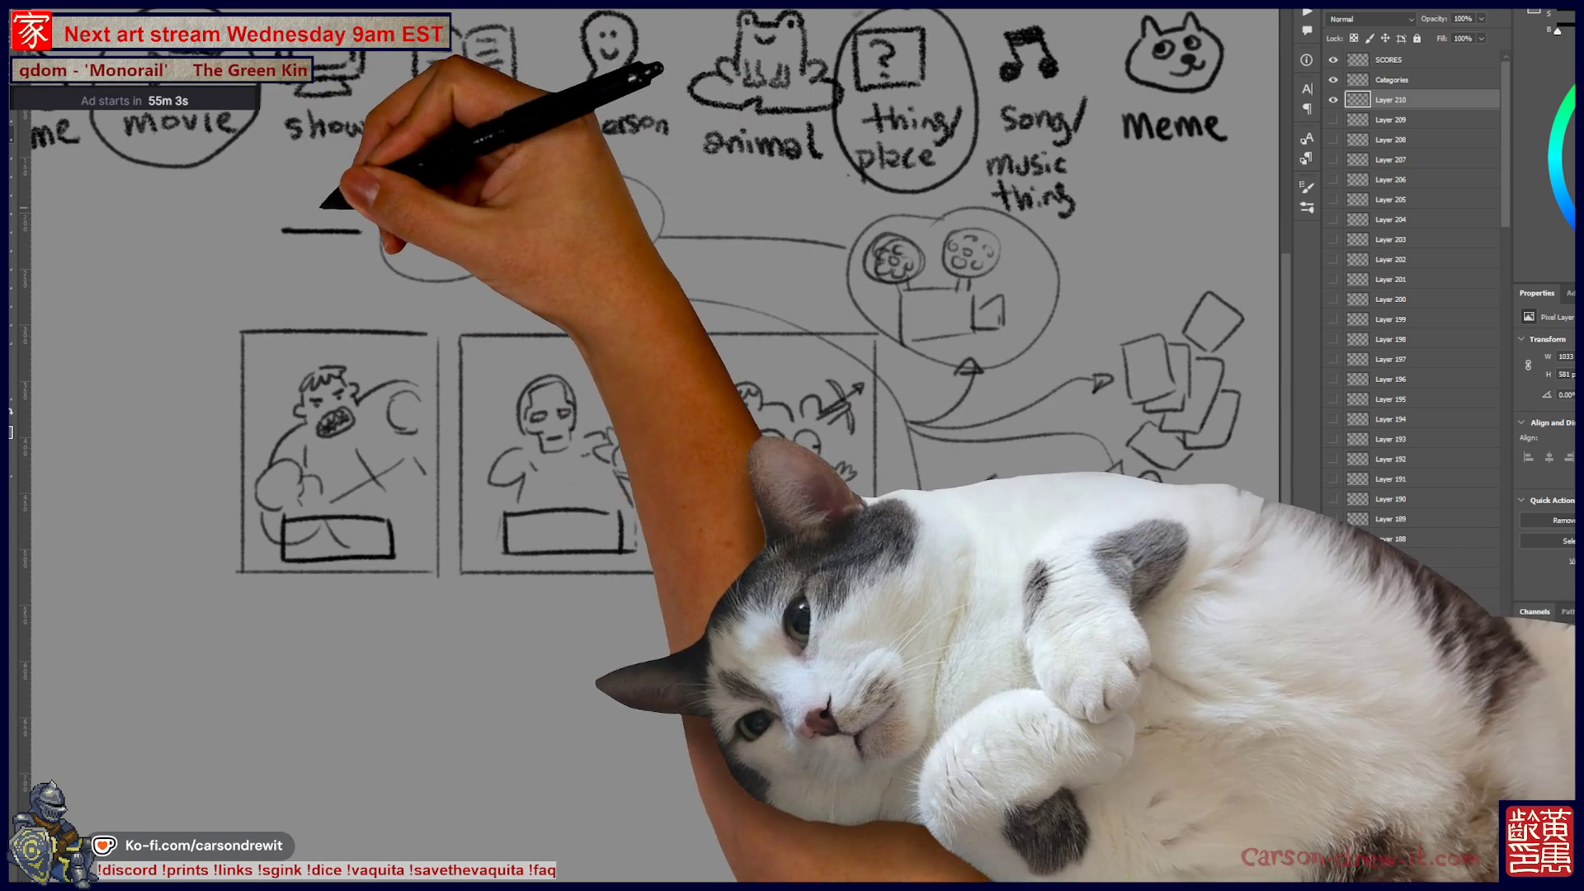
scroll(388, 198, "down", 3)
left_click_drag(264, 378, 301, 173)
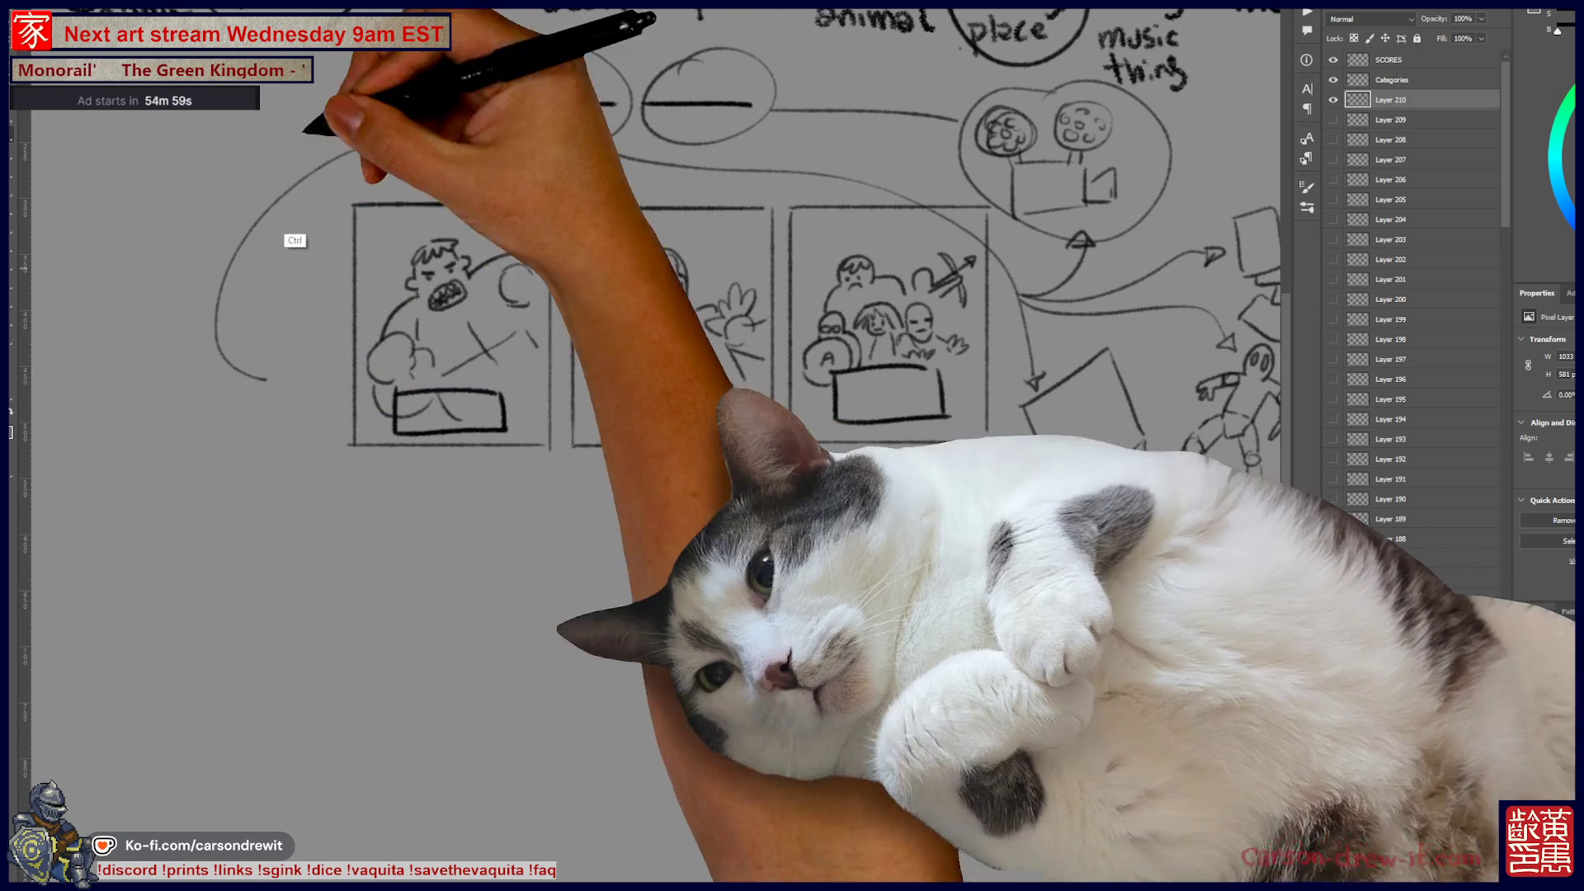
key("ctrl+z")
mouse_move(371, 136)
left_mouse_down()
mouse_move(319, 194)
mouse_move(285, 532)
left_mouse_up()
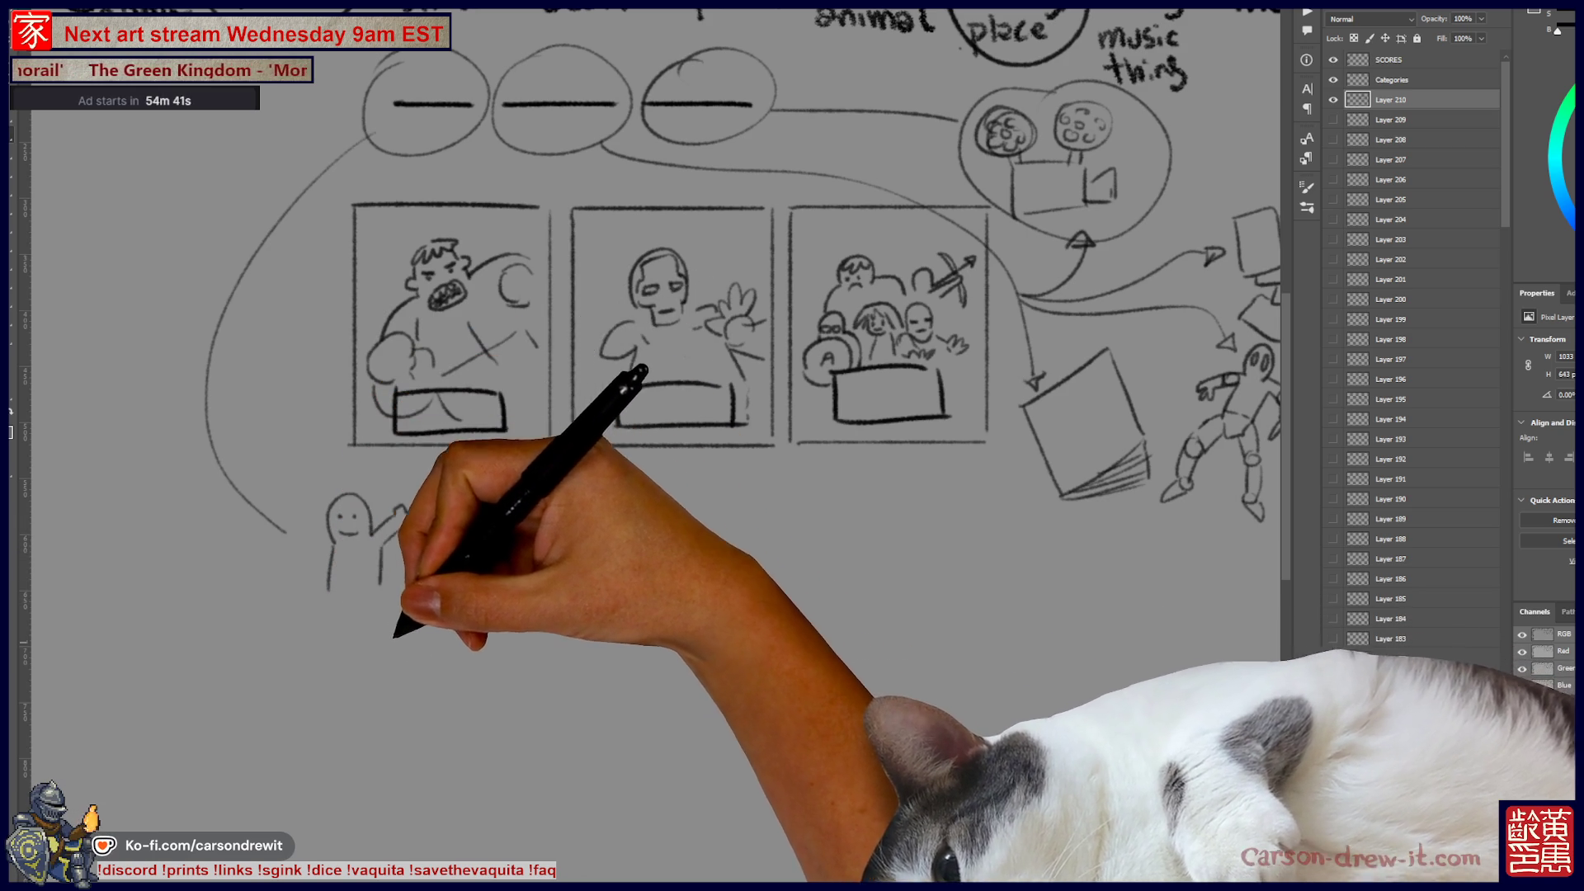
Step: Draw a waving stick figure in the empty area below the panels
left_click_drag(577, 413, 649, 342)
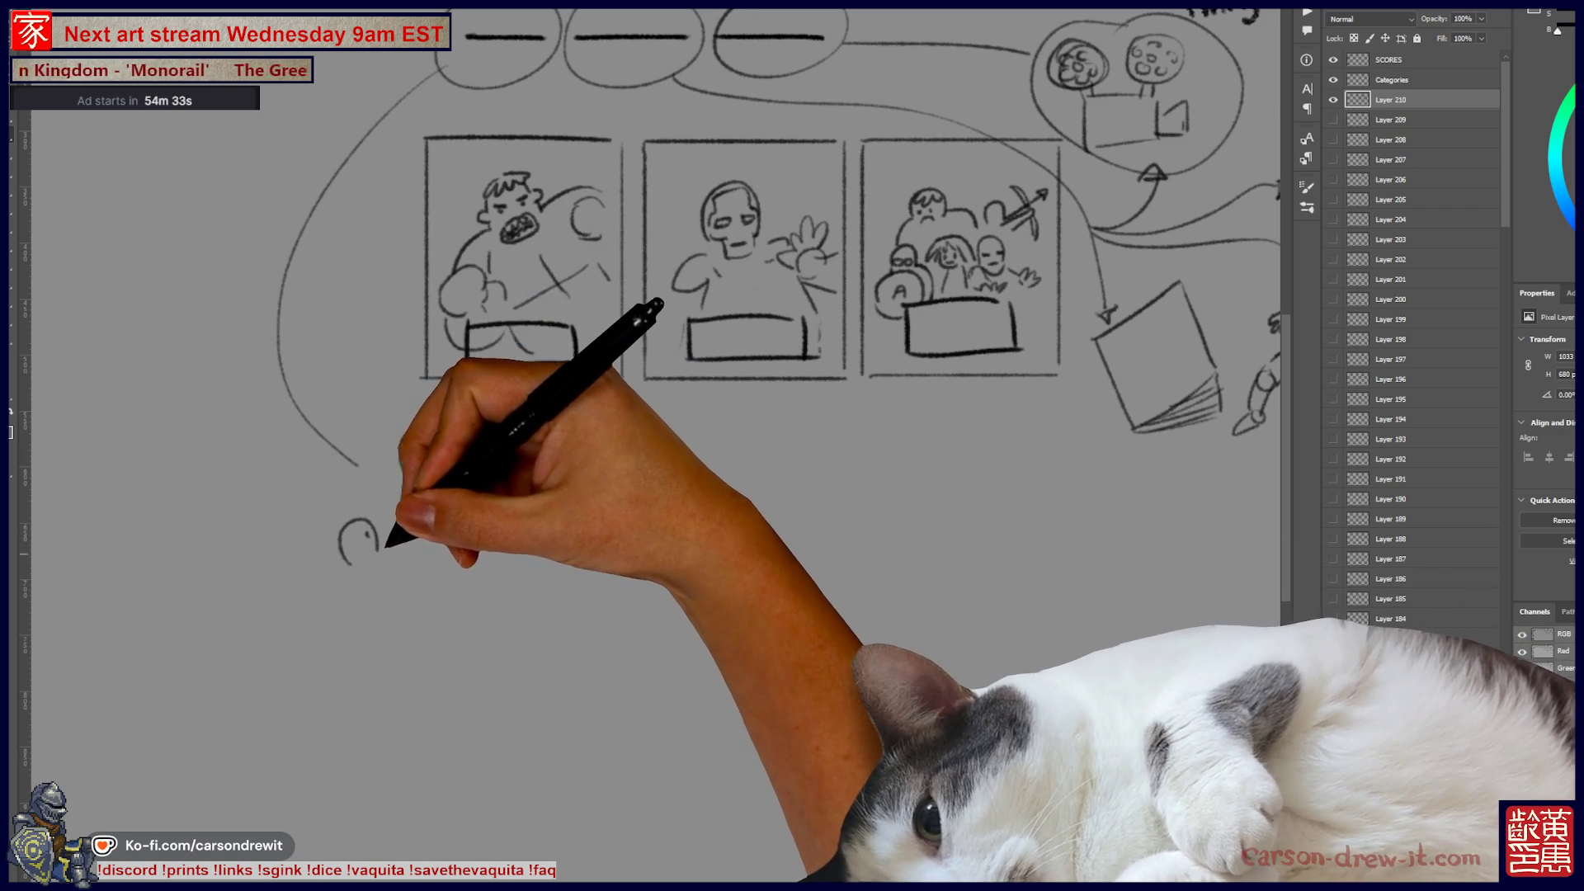
left_click_drag(420, 427, 413, 429)
left_click_drag(406, 466, 400, 521)
left_click_drag(452, 466, 451, 517)
left_click_drag(446, 472, 500, 452)
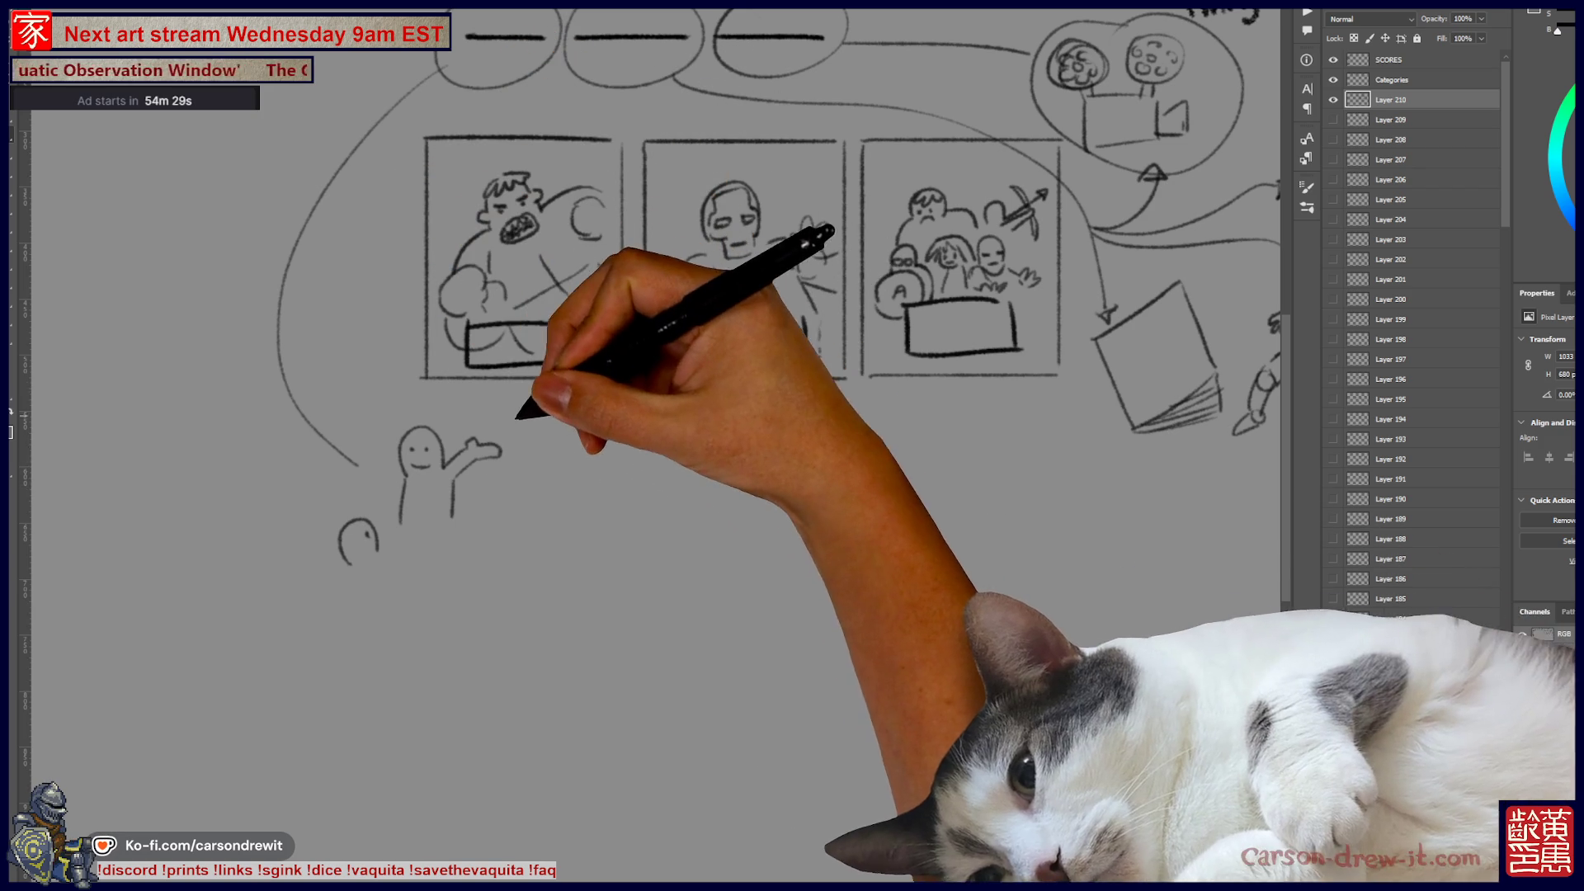
Step: Draw question-marked arrows from the figure toward panels 1, 2 and 3
mouse_move(499, 433)
left_mouse_down()
mouse_move(525, 401)
mouse_move(579, 444)
mouse_move(681, 402)
left_mouse_up()
left_click_drag(532, 466, 889, 400)
left_click_drag(463, 405, 472, 421)
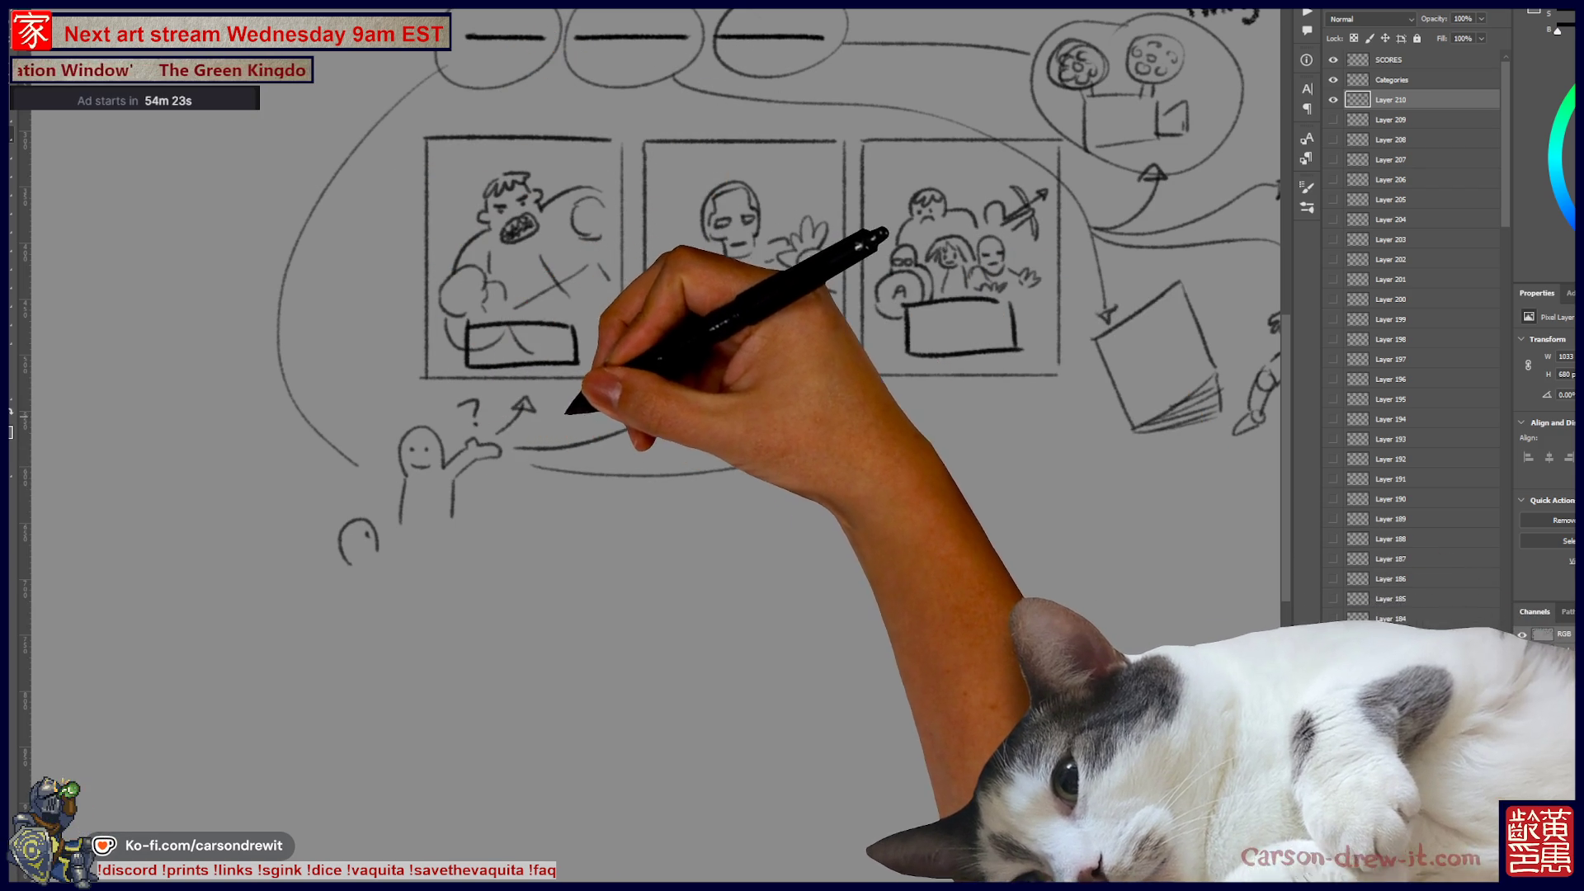
left_click_drag(677, 285, 825, 313)
left_click_drag(689, 322, 817, 356)
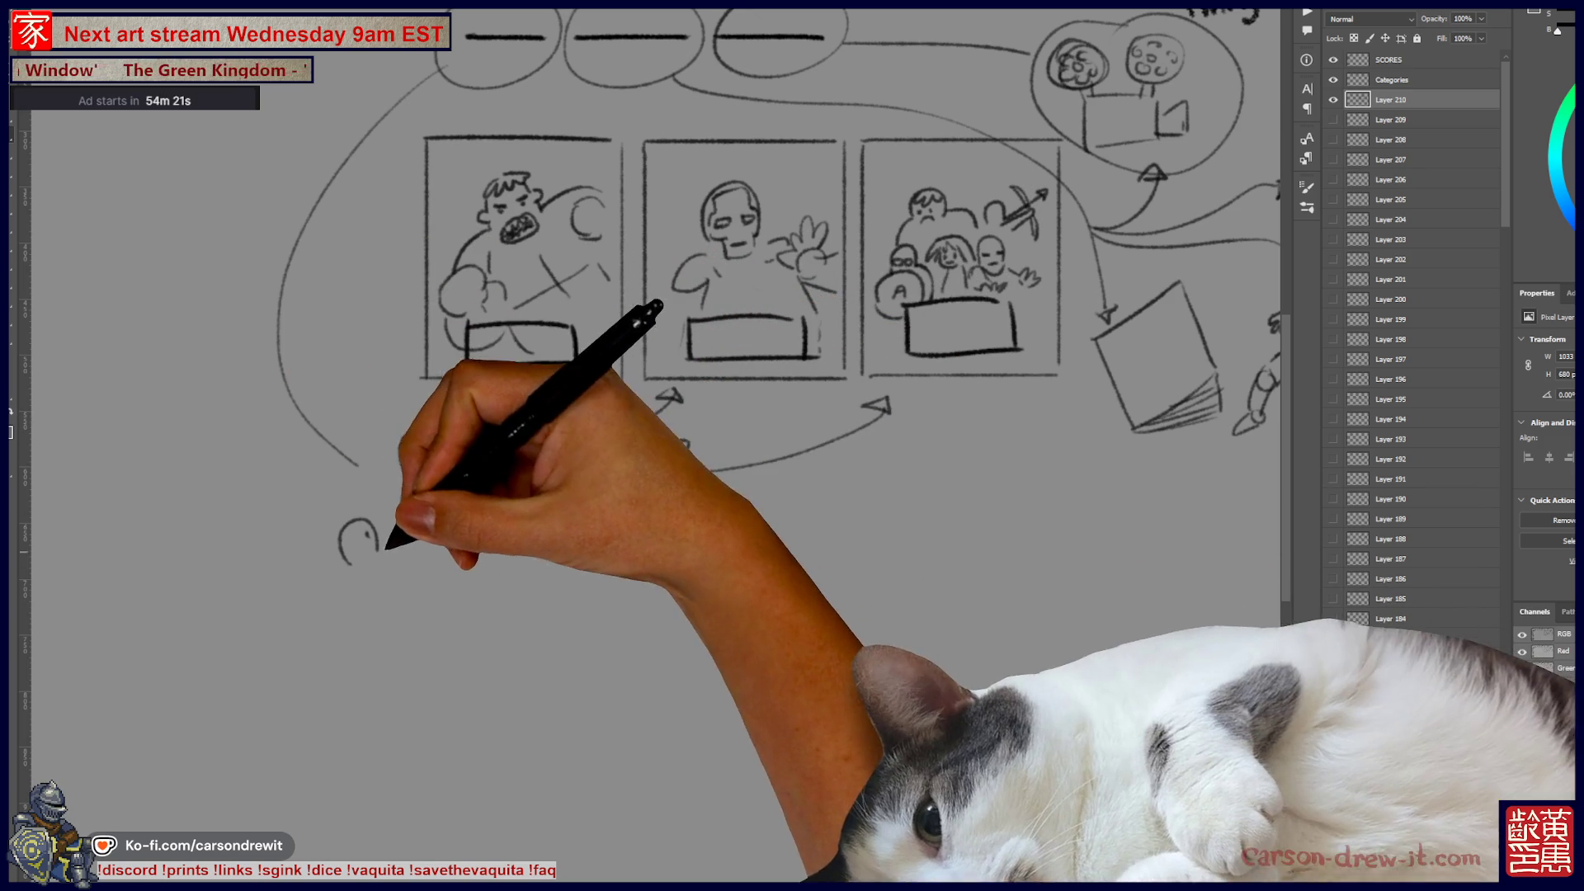
Step: Sketch two more small shrugging figures beside the first one
left_click_drag(376, 538, 386, 607)
left_click_drag(404, 470, 401, 522)
left_click_drag(452, 474, 500, 450)
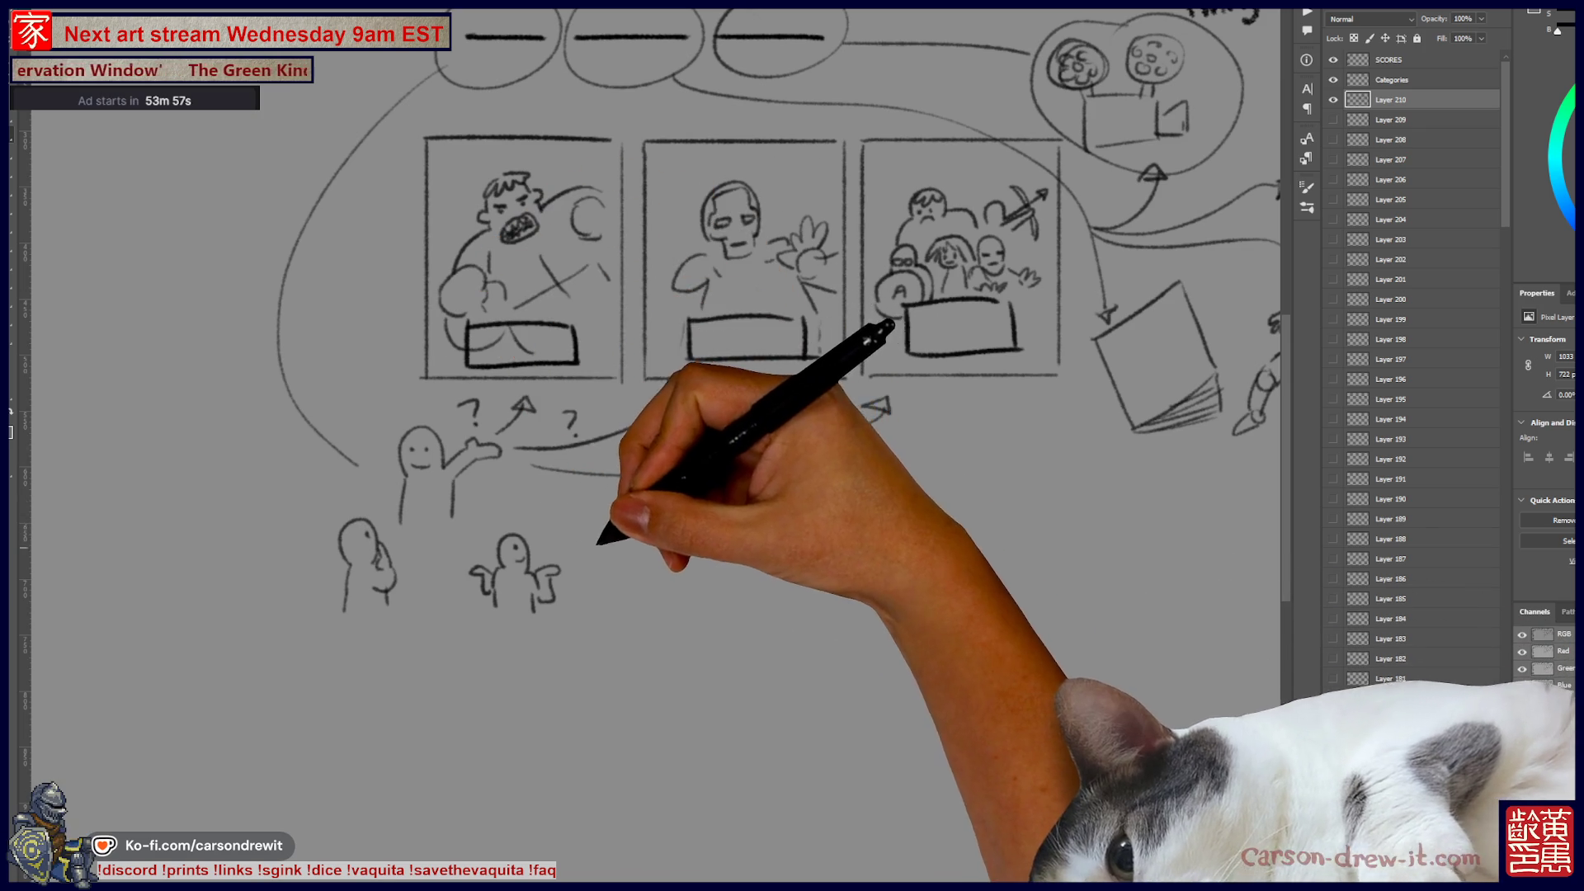
scroll(644, 371, "right", 2)
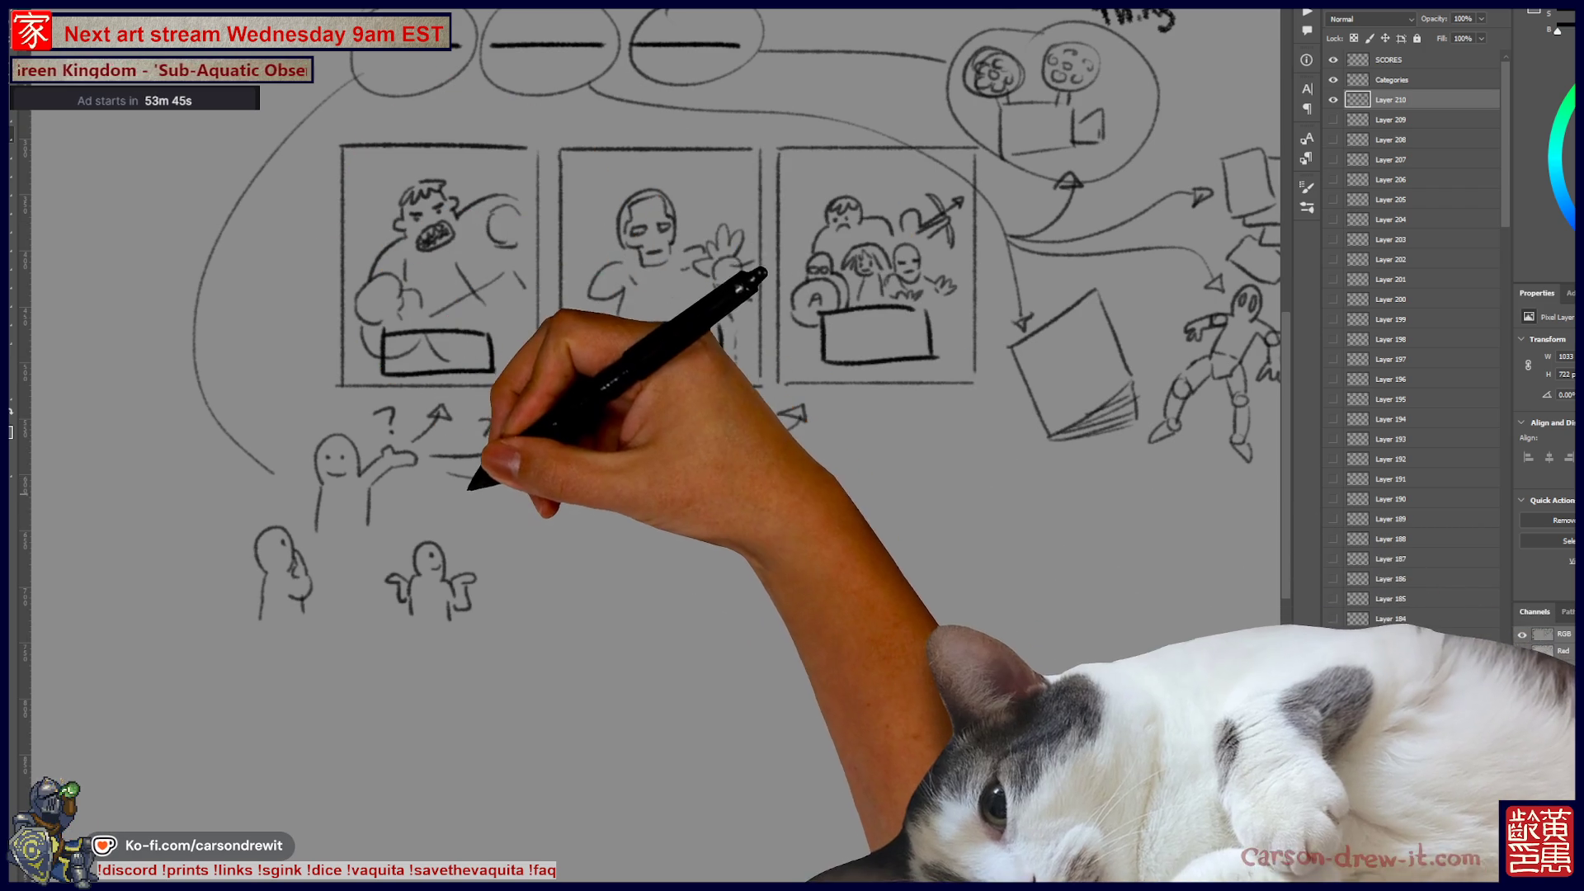
Step: Add question-marked curves toward panels 2 and 3, undoing one stray curve
mouse_move(417, 408)
left_mouse_down()
mouse_move(474, 520)
mouse_move(545, 568)
left_mouse_up()
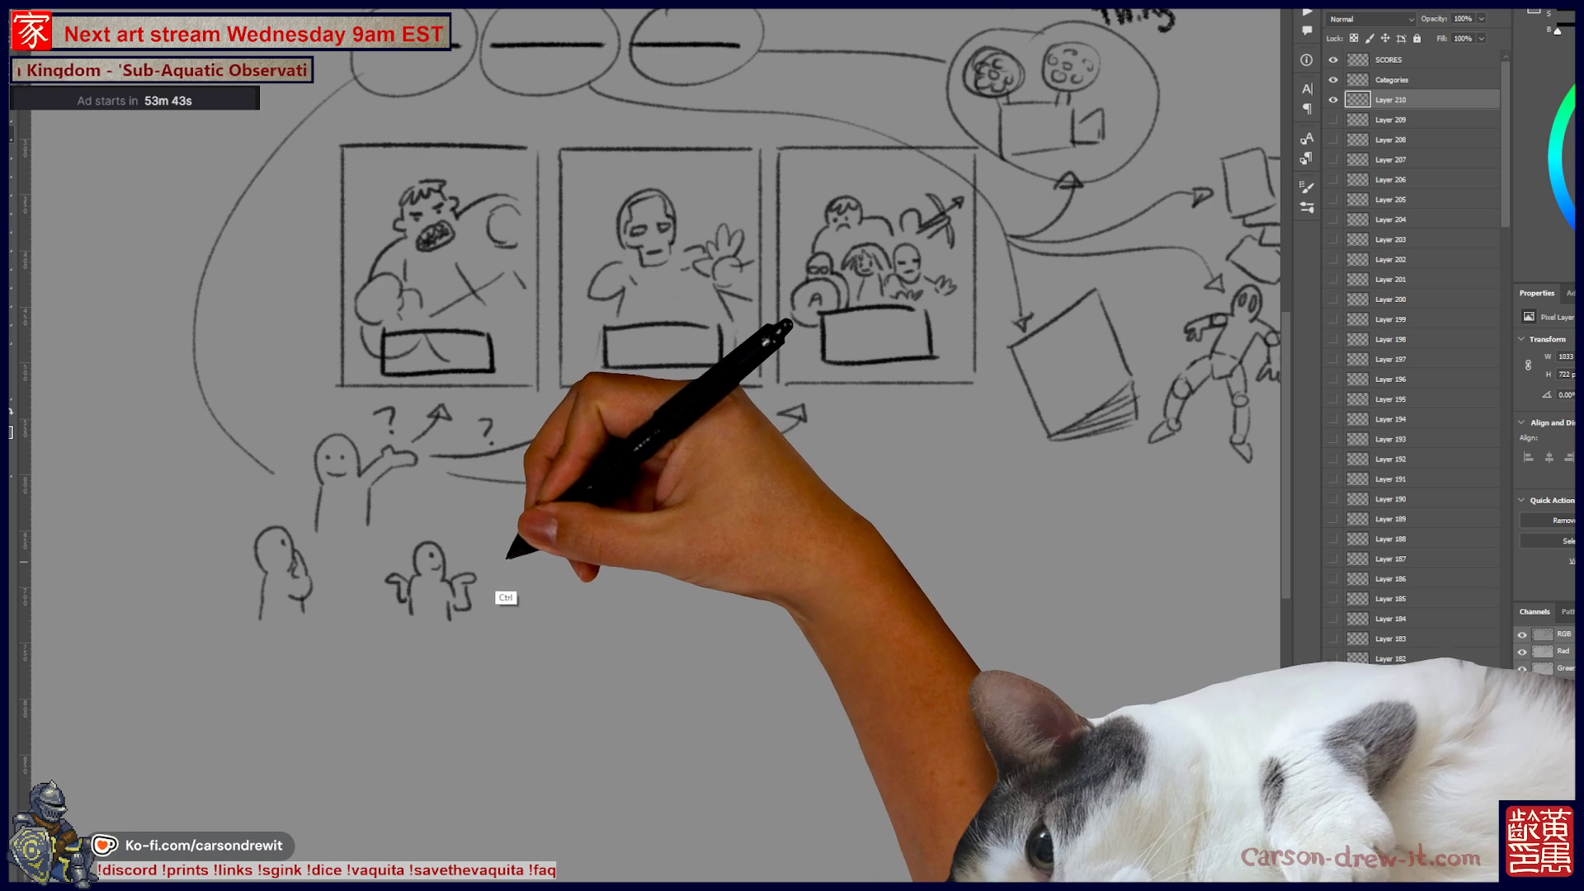
mouse_move(429, 453)
left_mouse_down()
mouse_move(594, 404)
mouse_move(600, 470)
left_mouse_up()
key("ctrl+z")
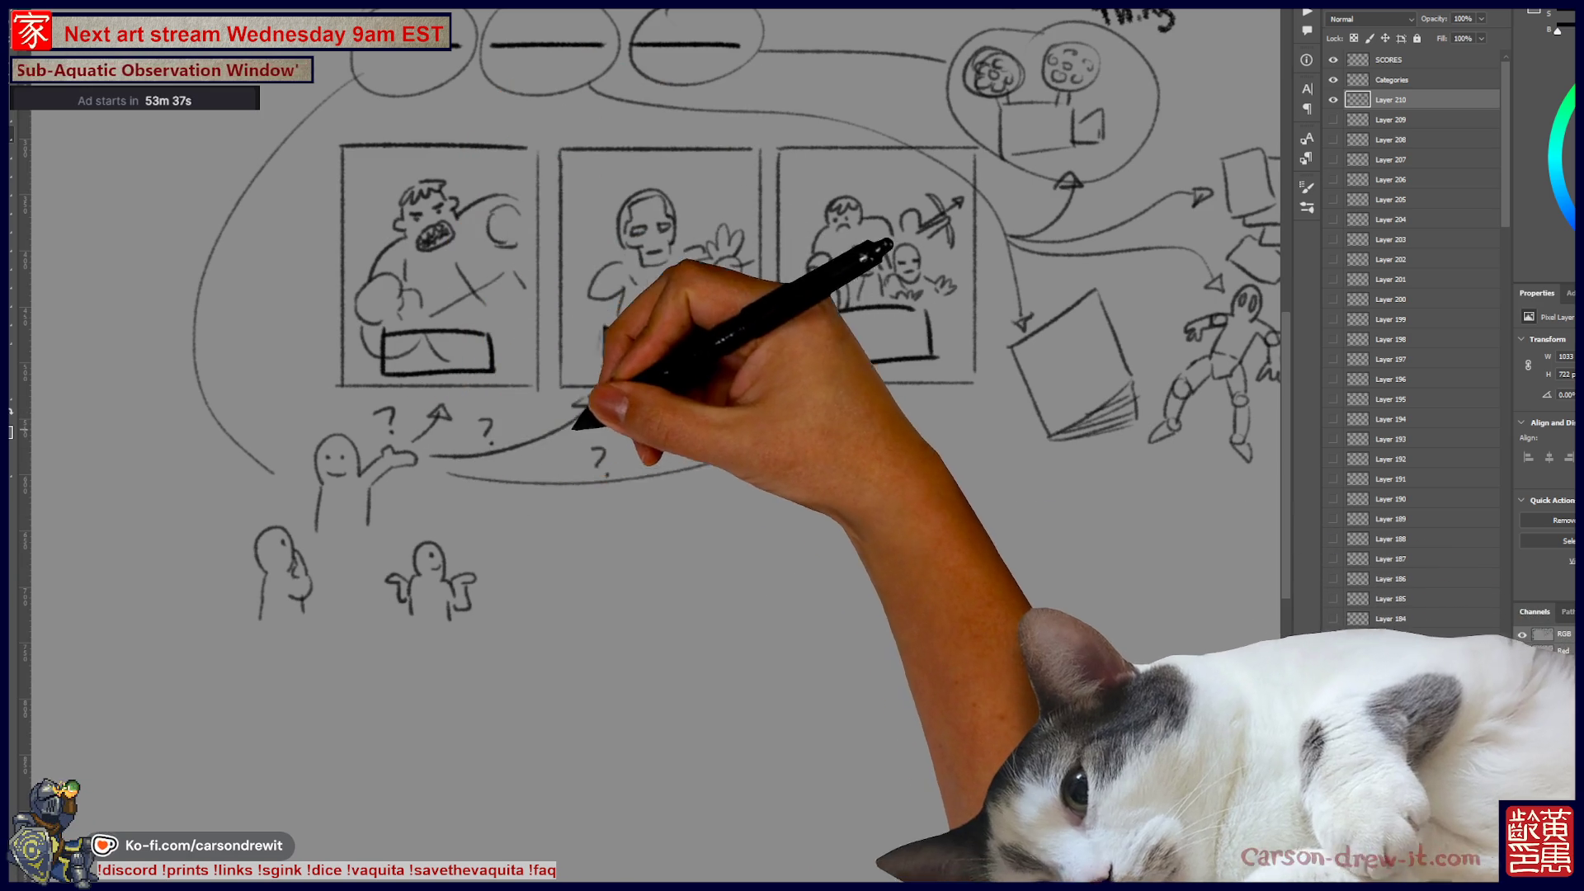
left_click_drag(421, 492, 510, 516)
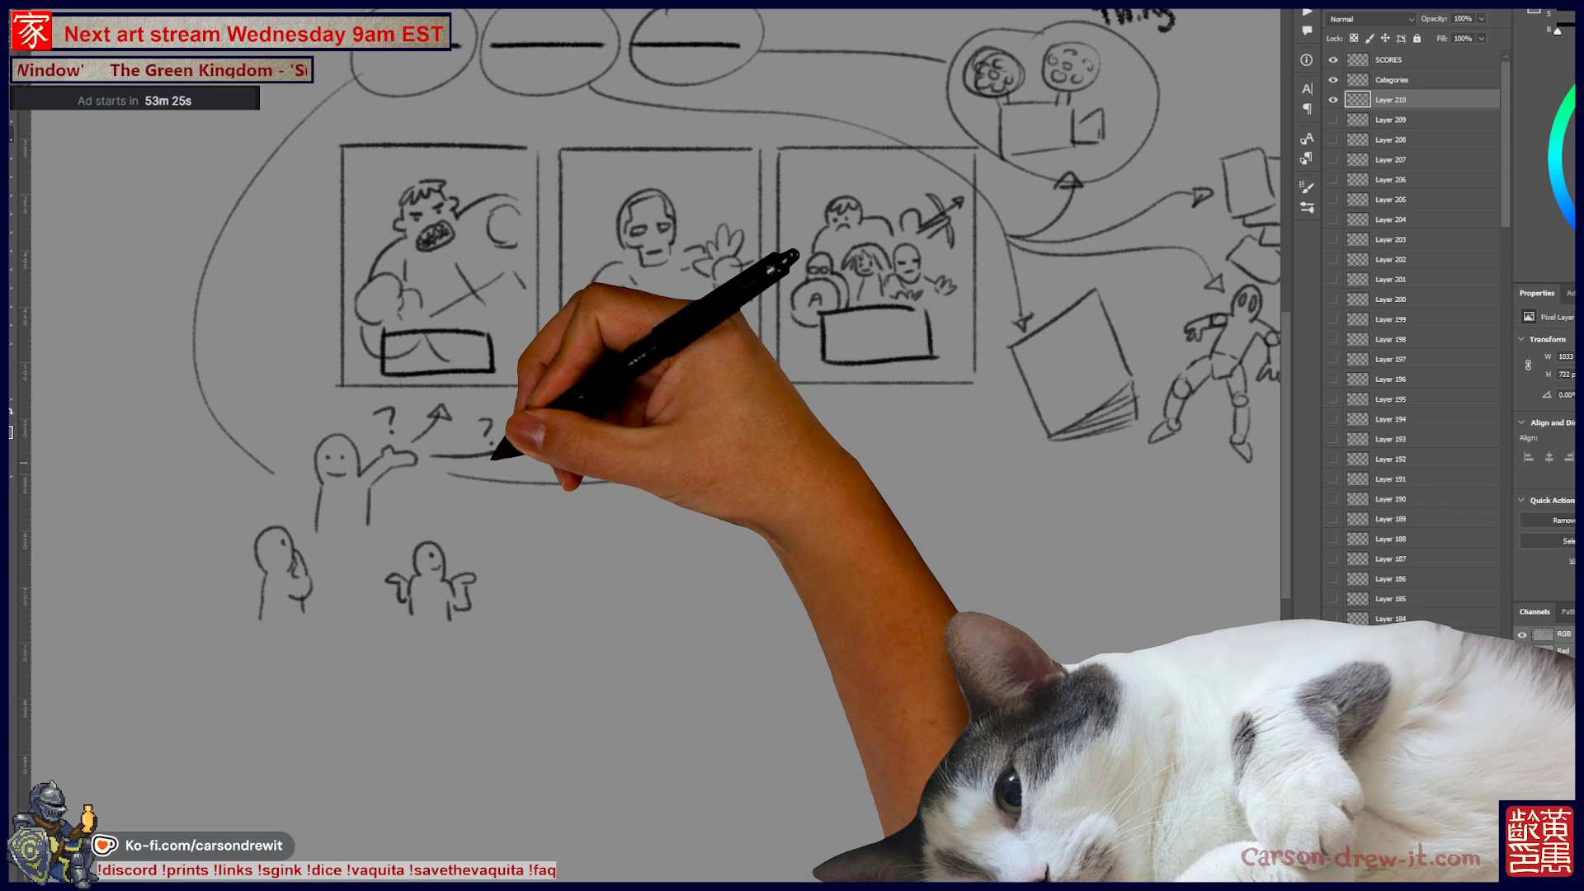
left_click_drag(742, 413, 928, 520)
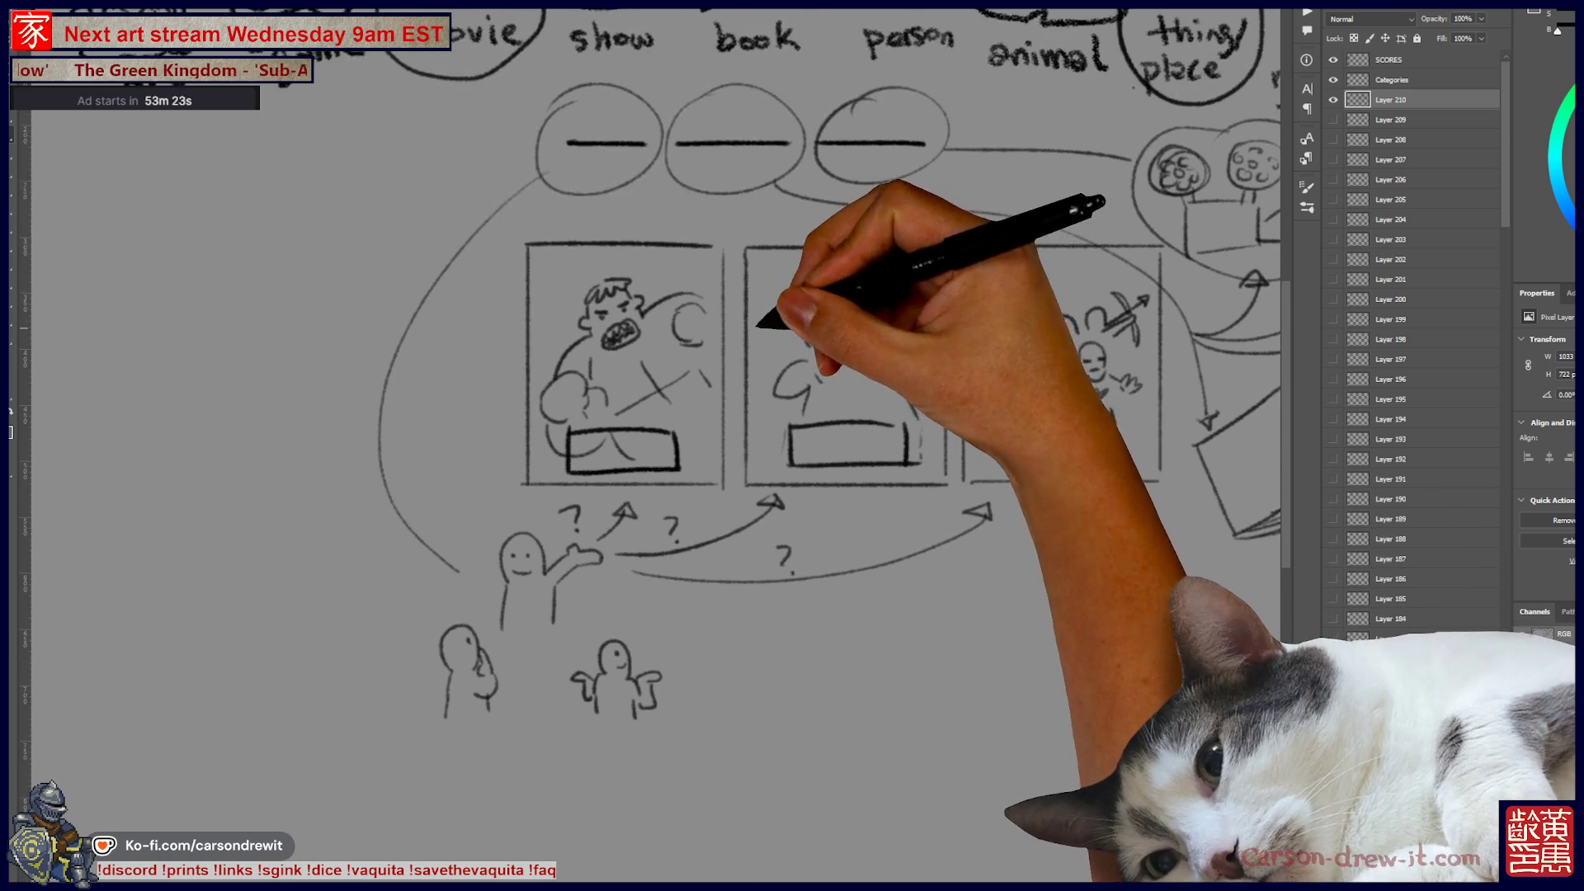
left_click_drag(742, 413, 462, 451)
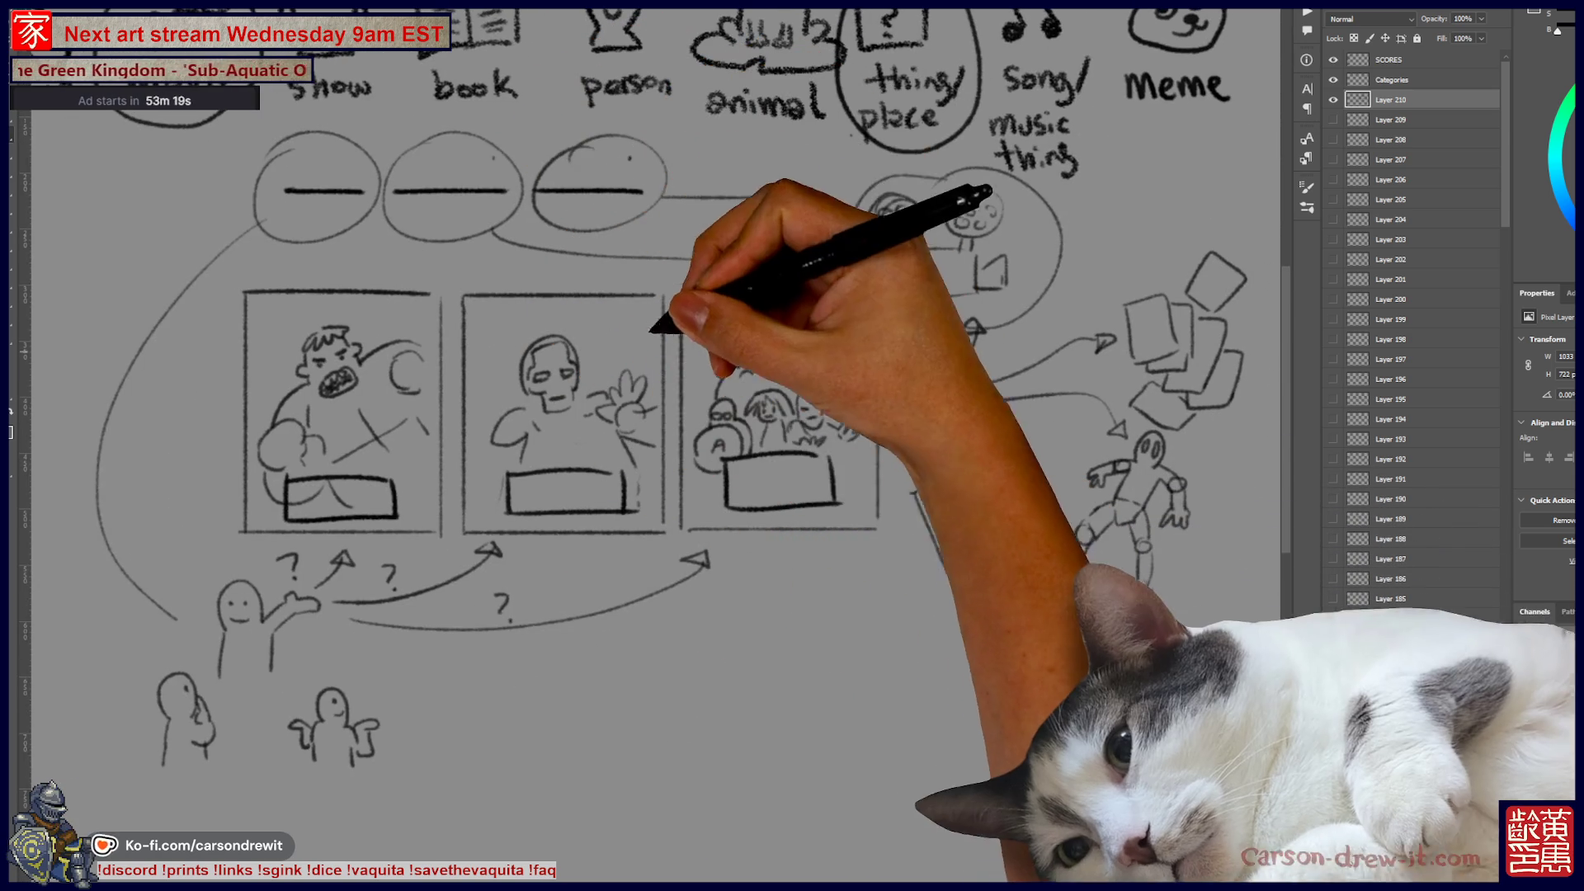
Step: Pan across the sketch to bring the word blanks and top category words into view
mouse_move(742, 412)
left_mouse_down()
mouse_move(920, 428)
mouse_move(767, 422)
mouse_move(755, 347)
left_mouse_up()
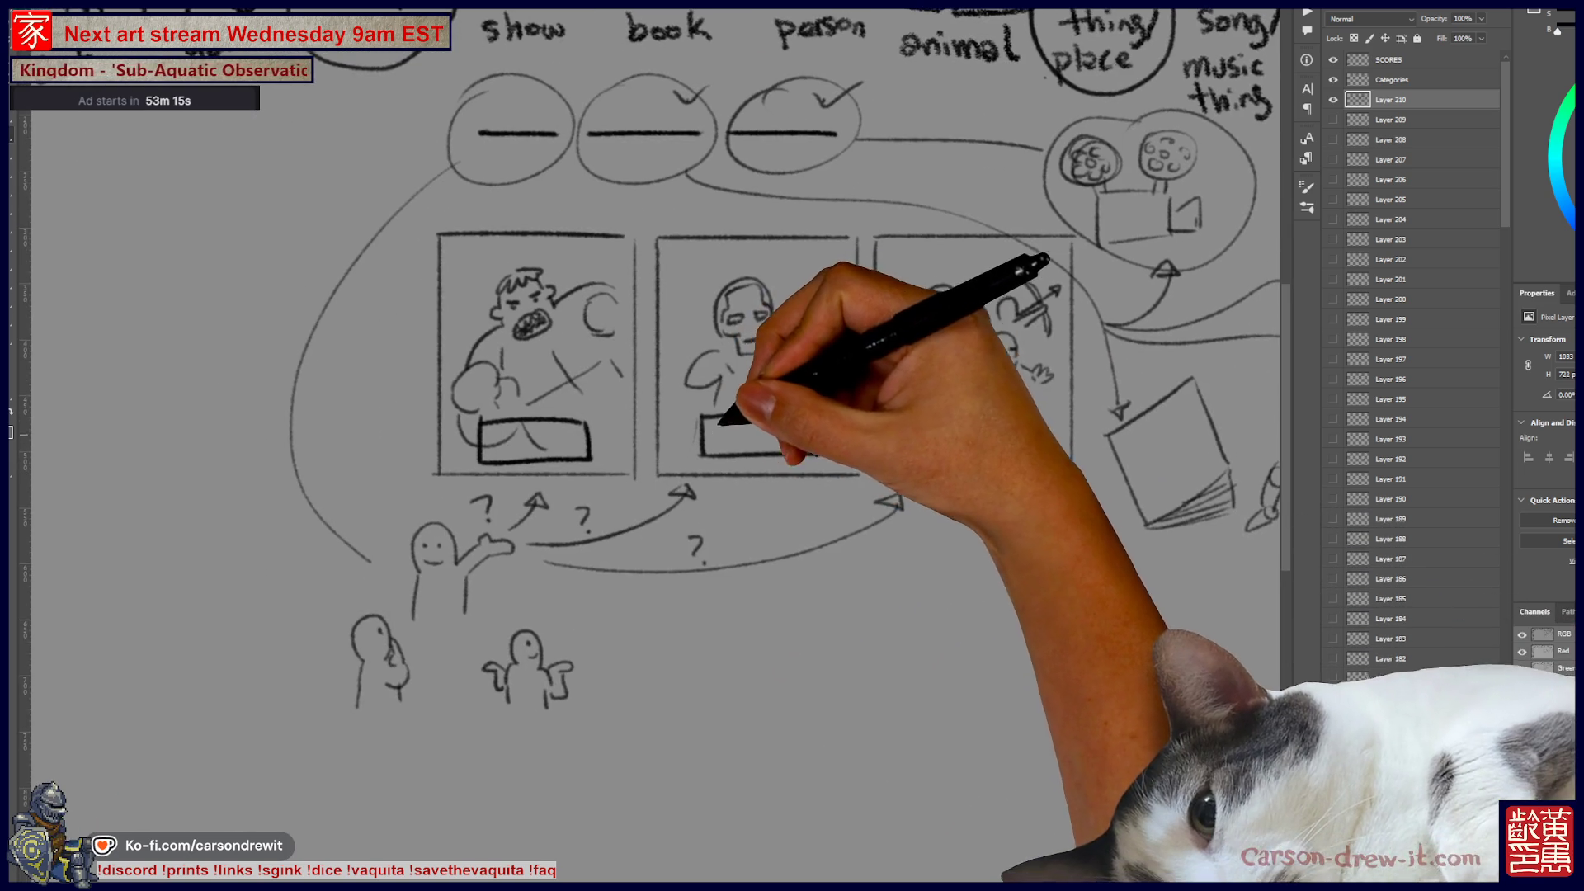
left_click_drag(689, 495, 616, 425)
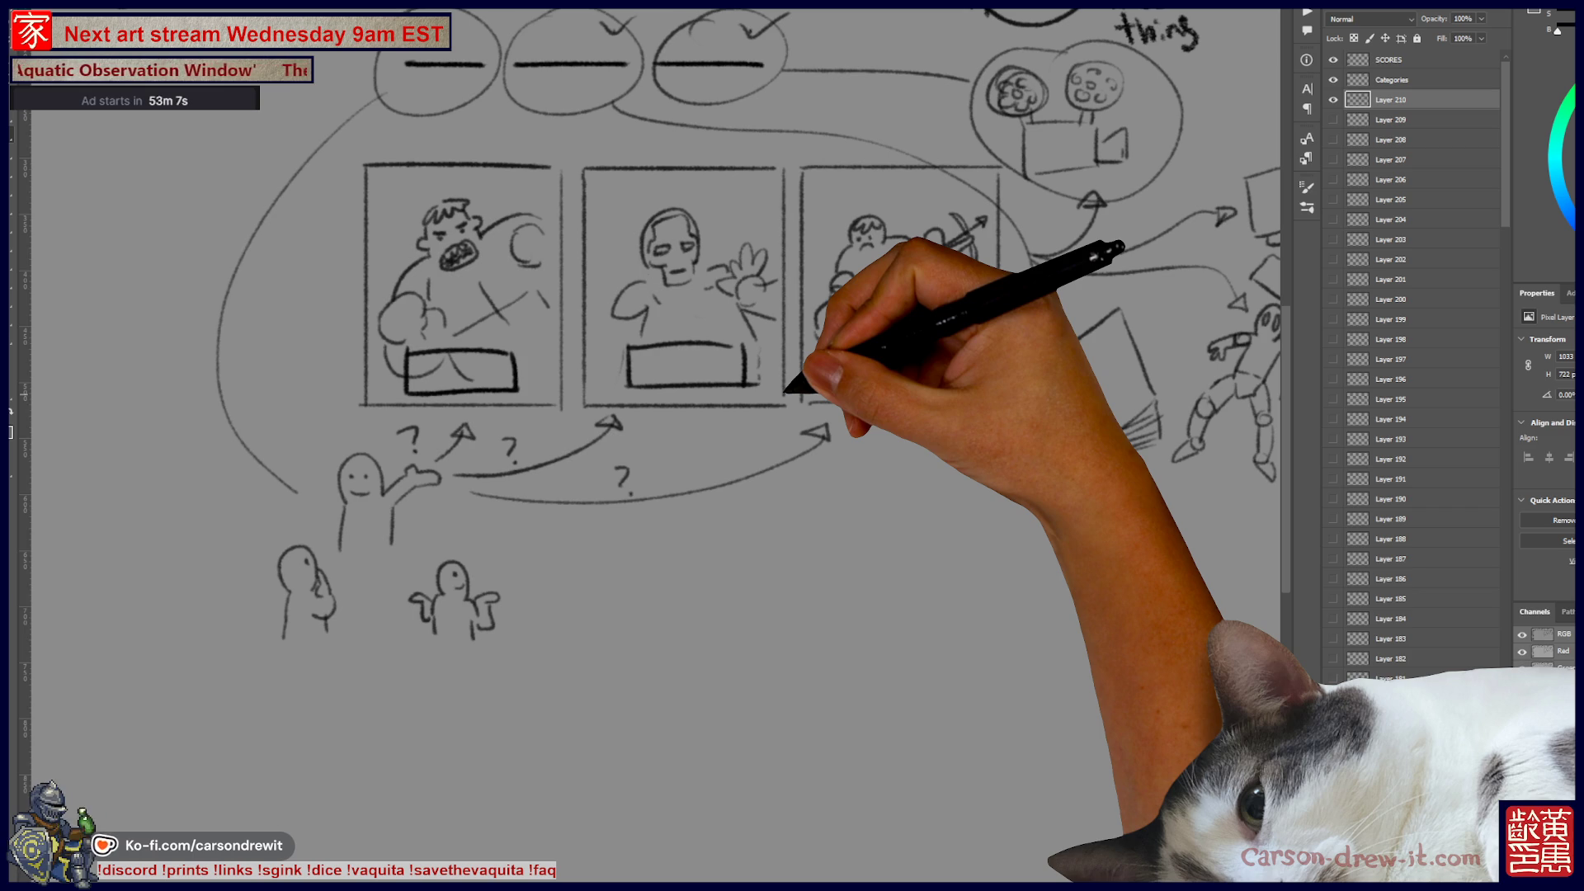
left_click_drag(792, 446, 1028, 506)
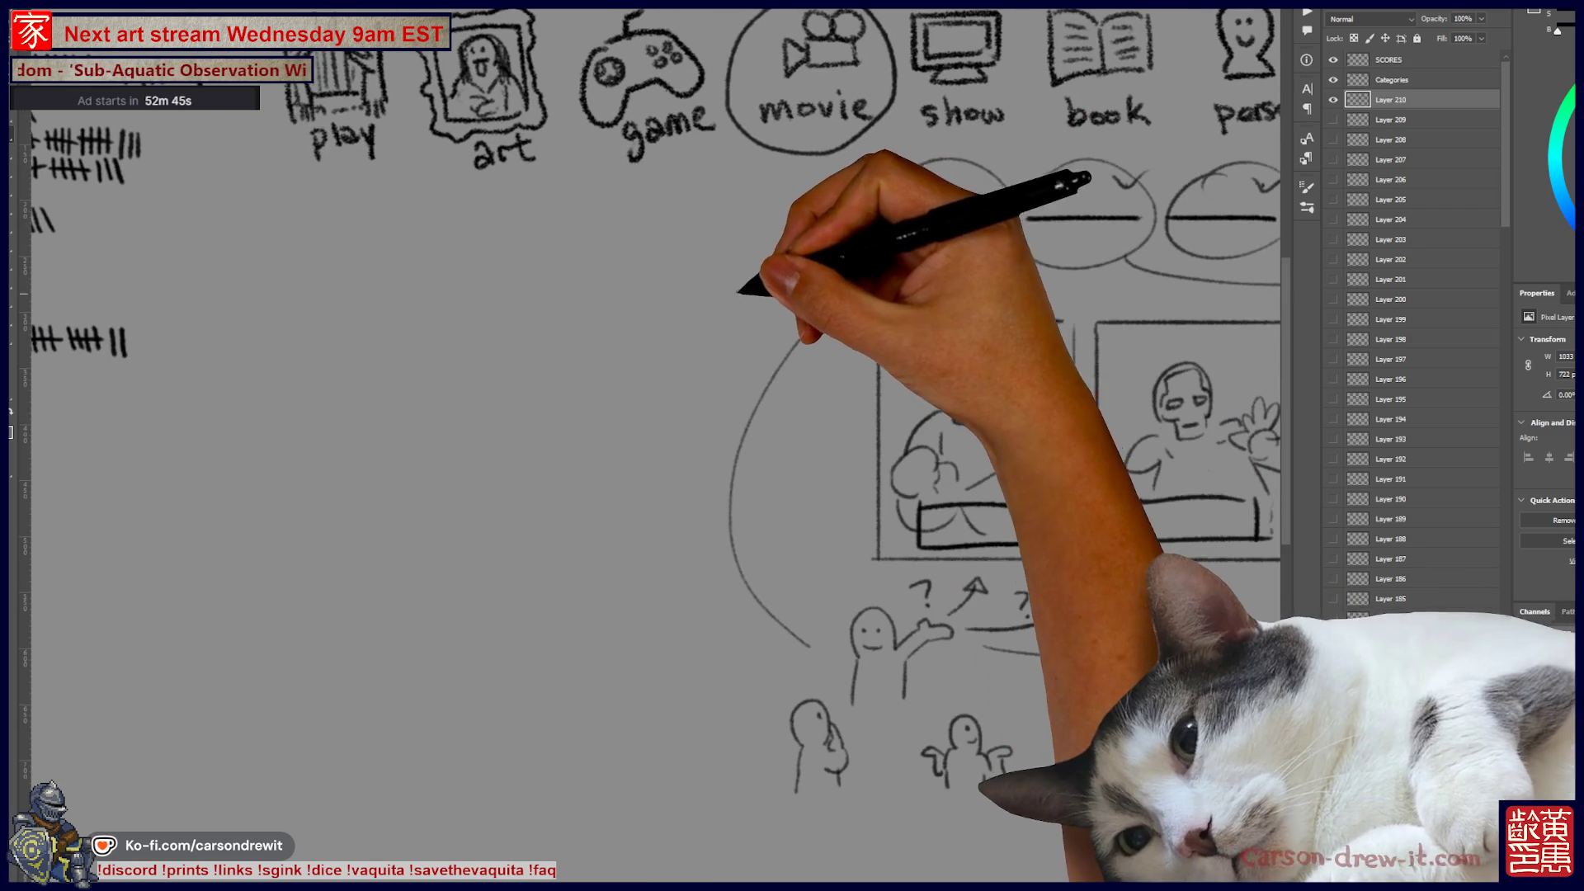
Step: Draw a sounds-like symbol with an arrow to the first blank, plus a cloud shape
left_click_drag(734, 223, 737, 271)
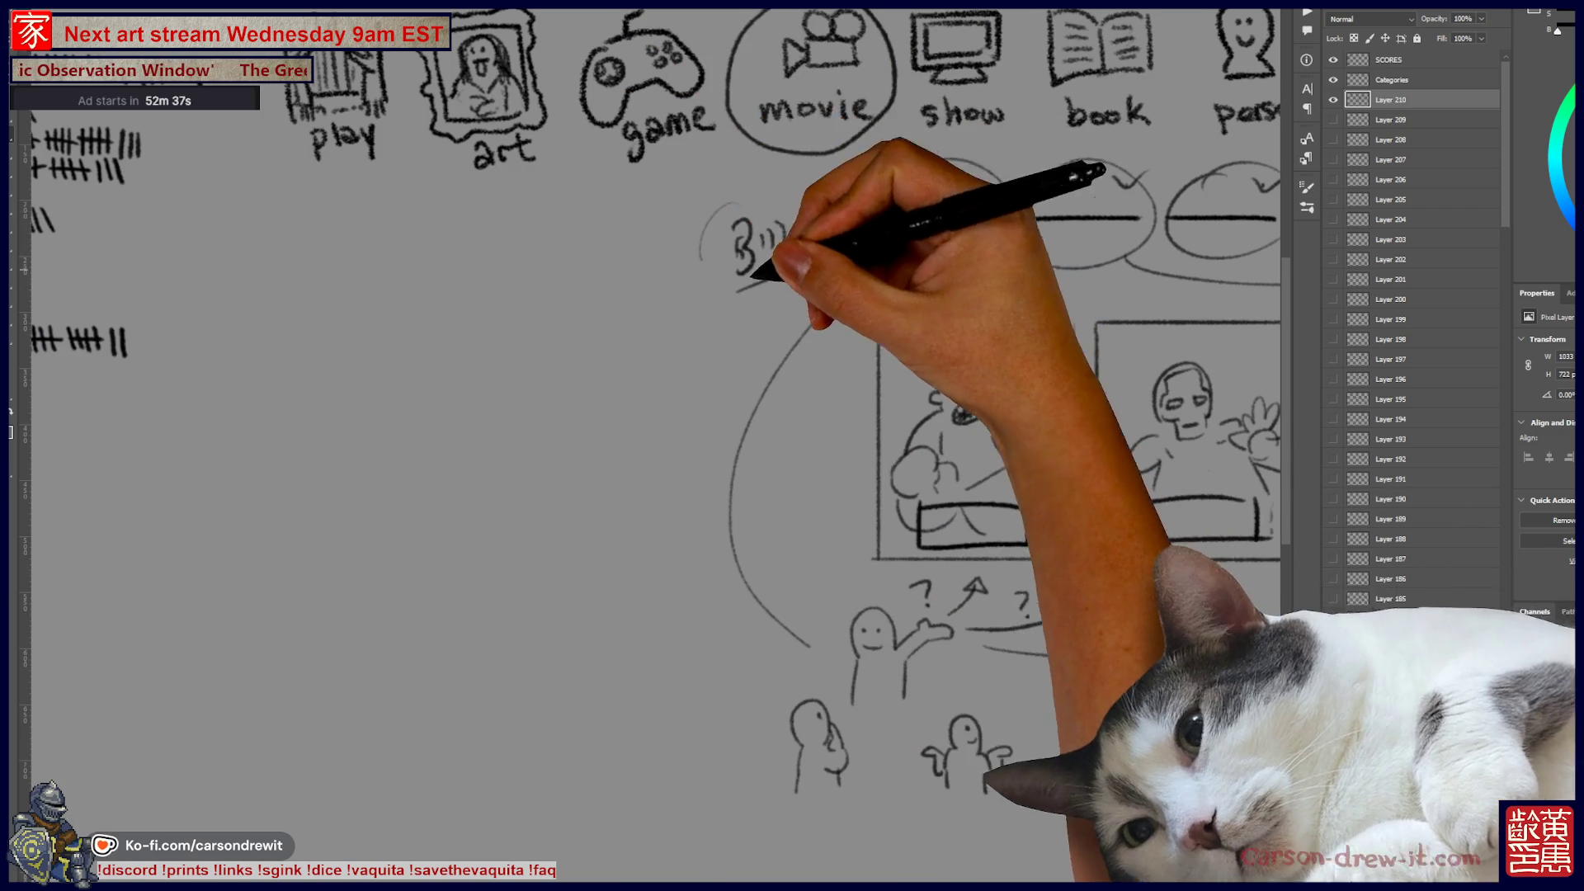
left_click_drag(695, 283, 609, 343)
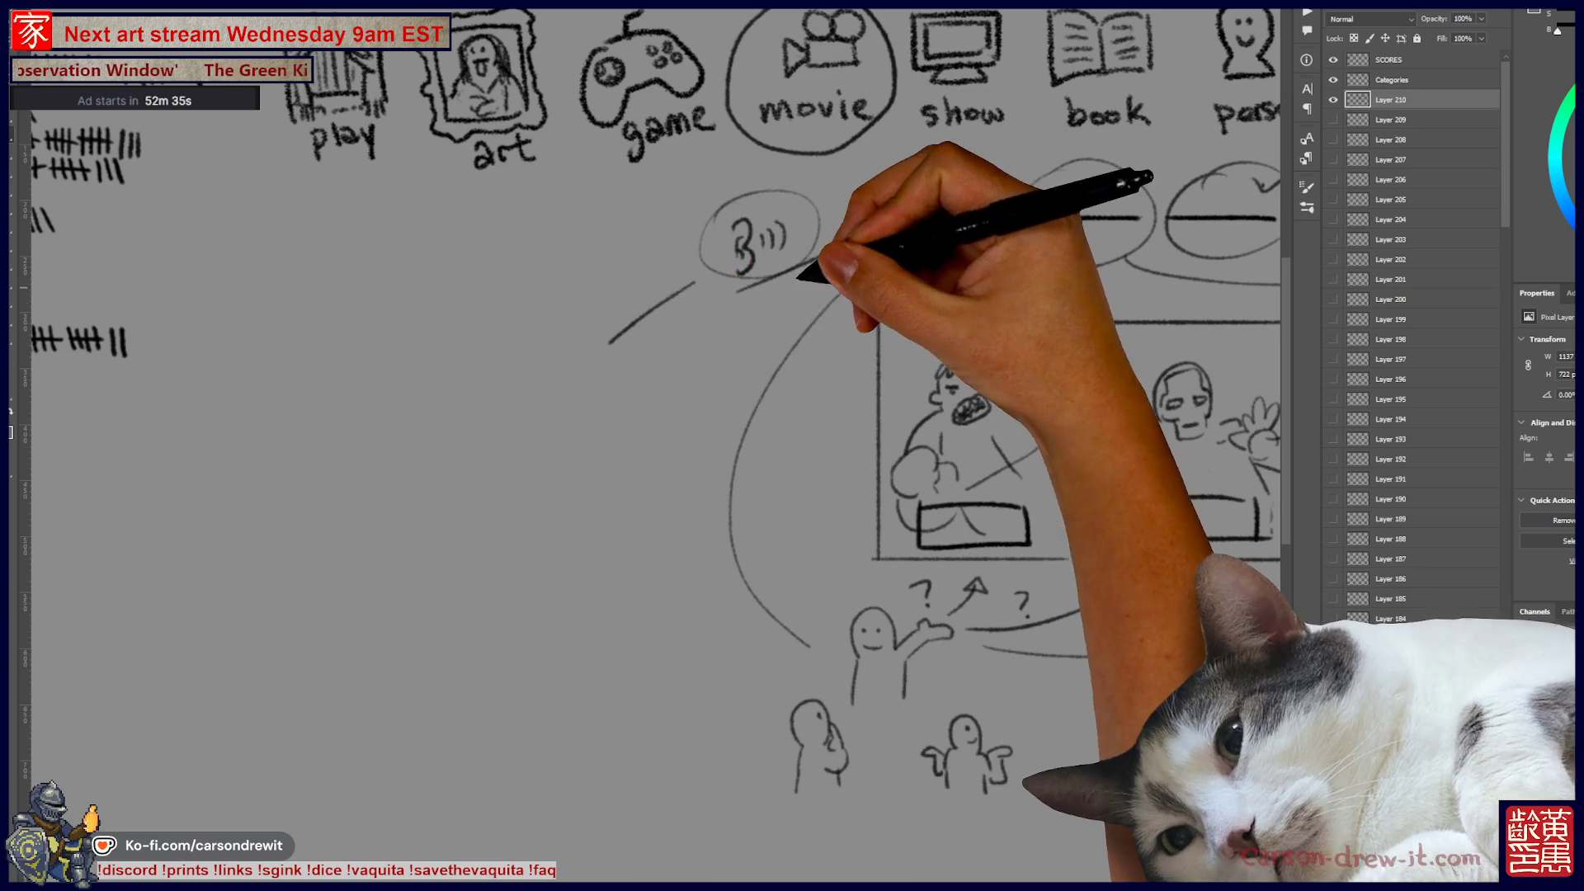
key("ctrl+z")
key("ctrl+z")
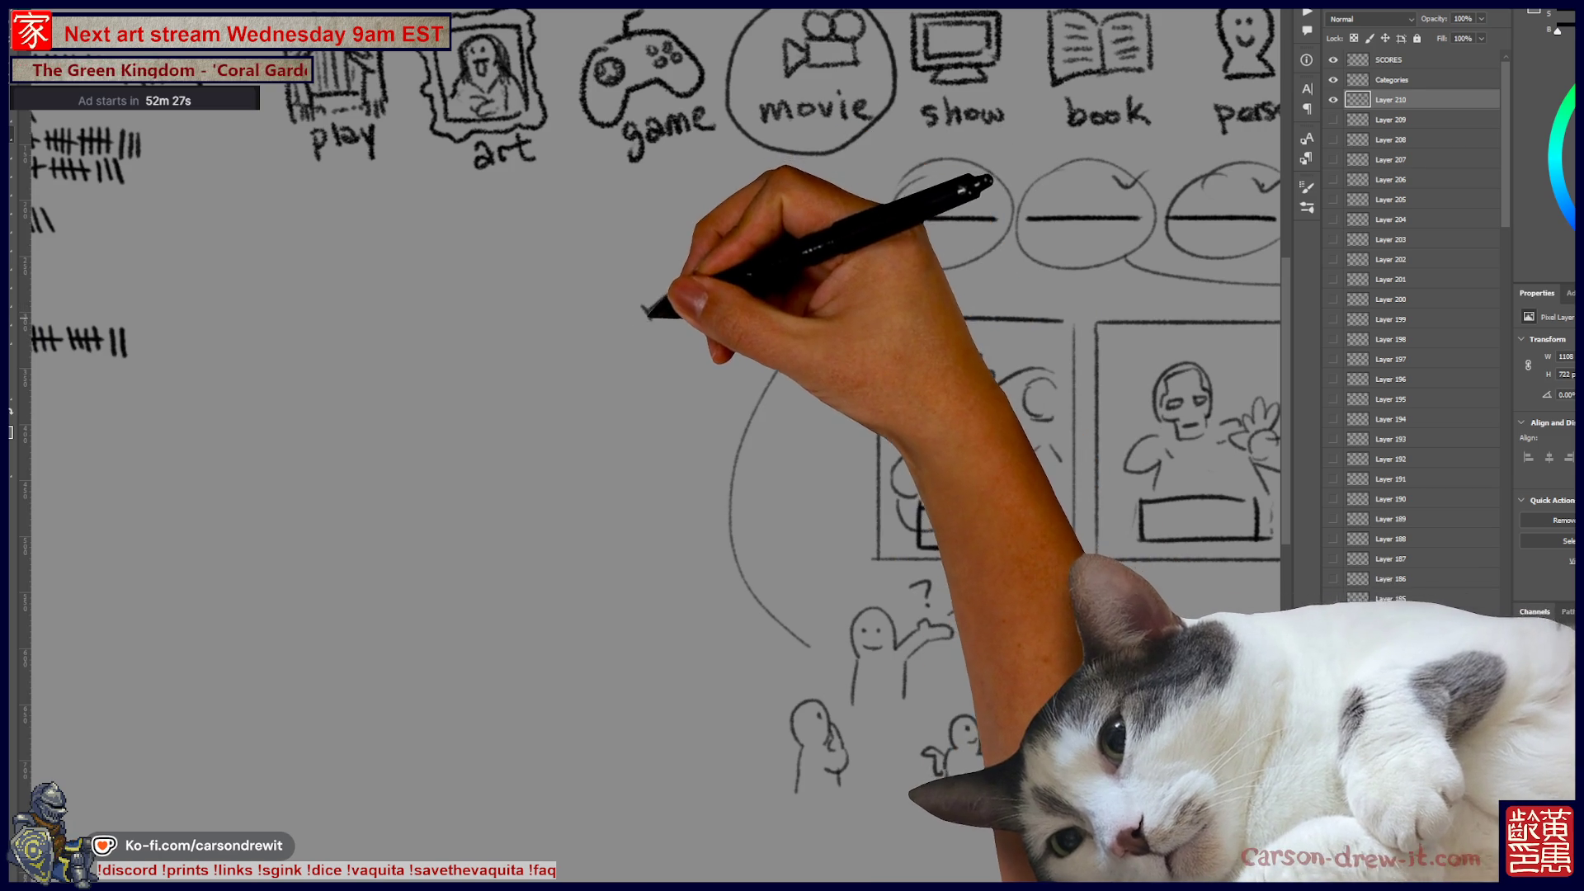
left_click_drag(890, 246, 794, 346)
mouse_move(471, 409)
left_mouse_down()
mouse_move(442, 364)
mouse_move(530, 311)
mouse_move(577, 330)
left_mouse_up()
left_click_drag(470, 410, 480, 429)
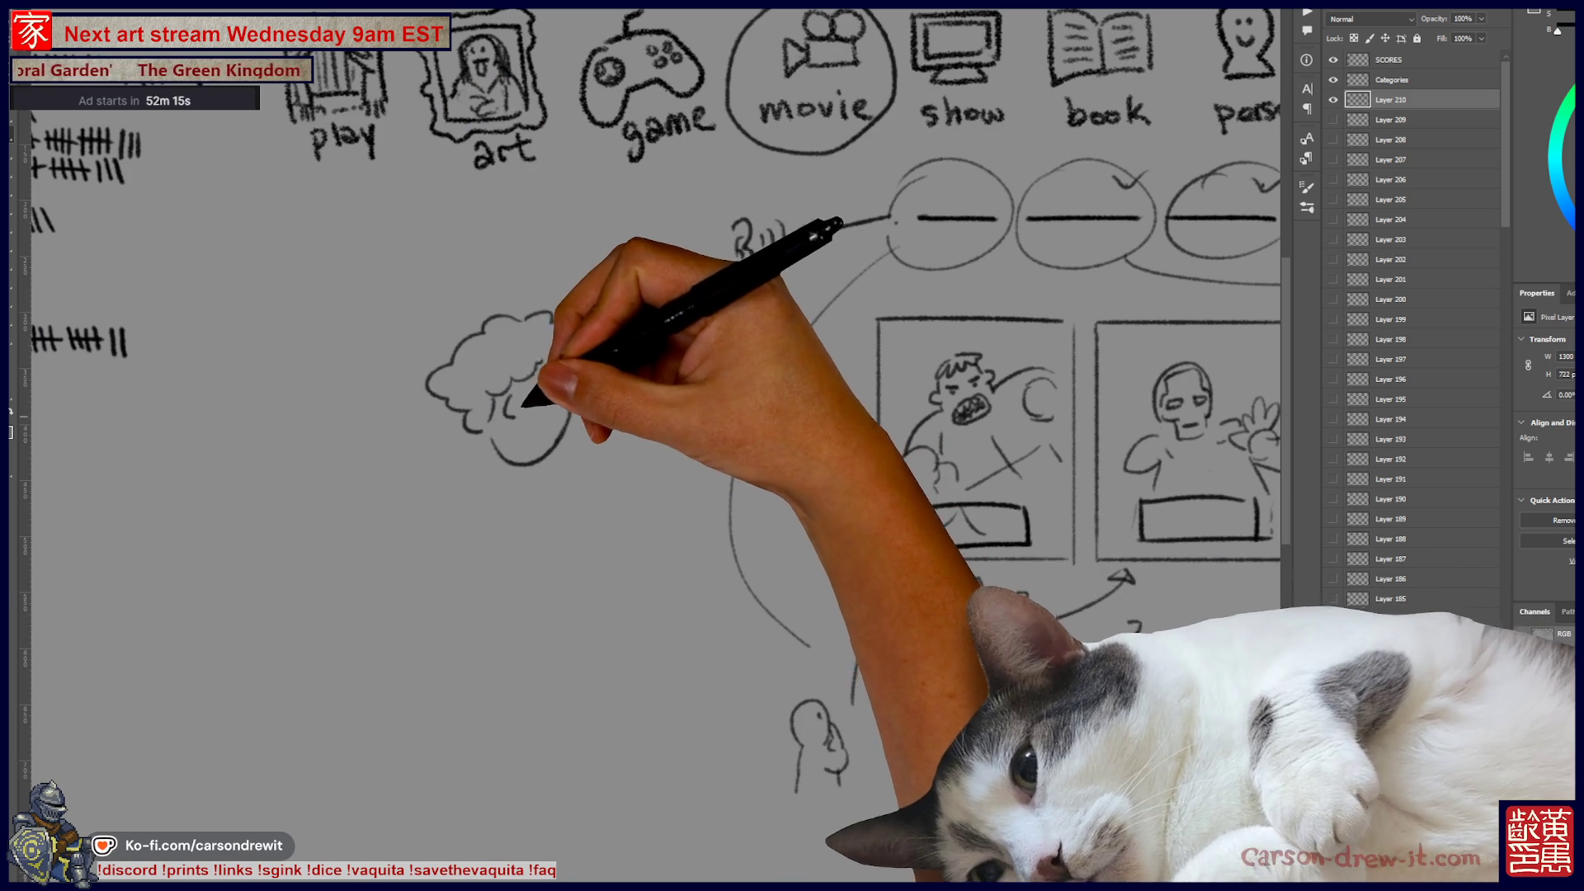
left_click_drag(736, 223, 747, 262)
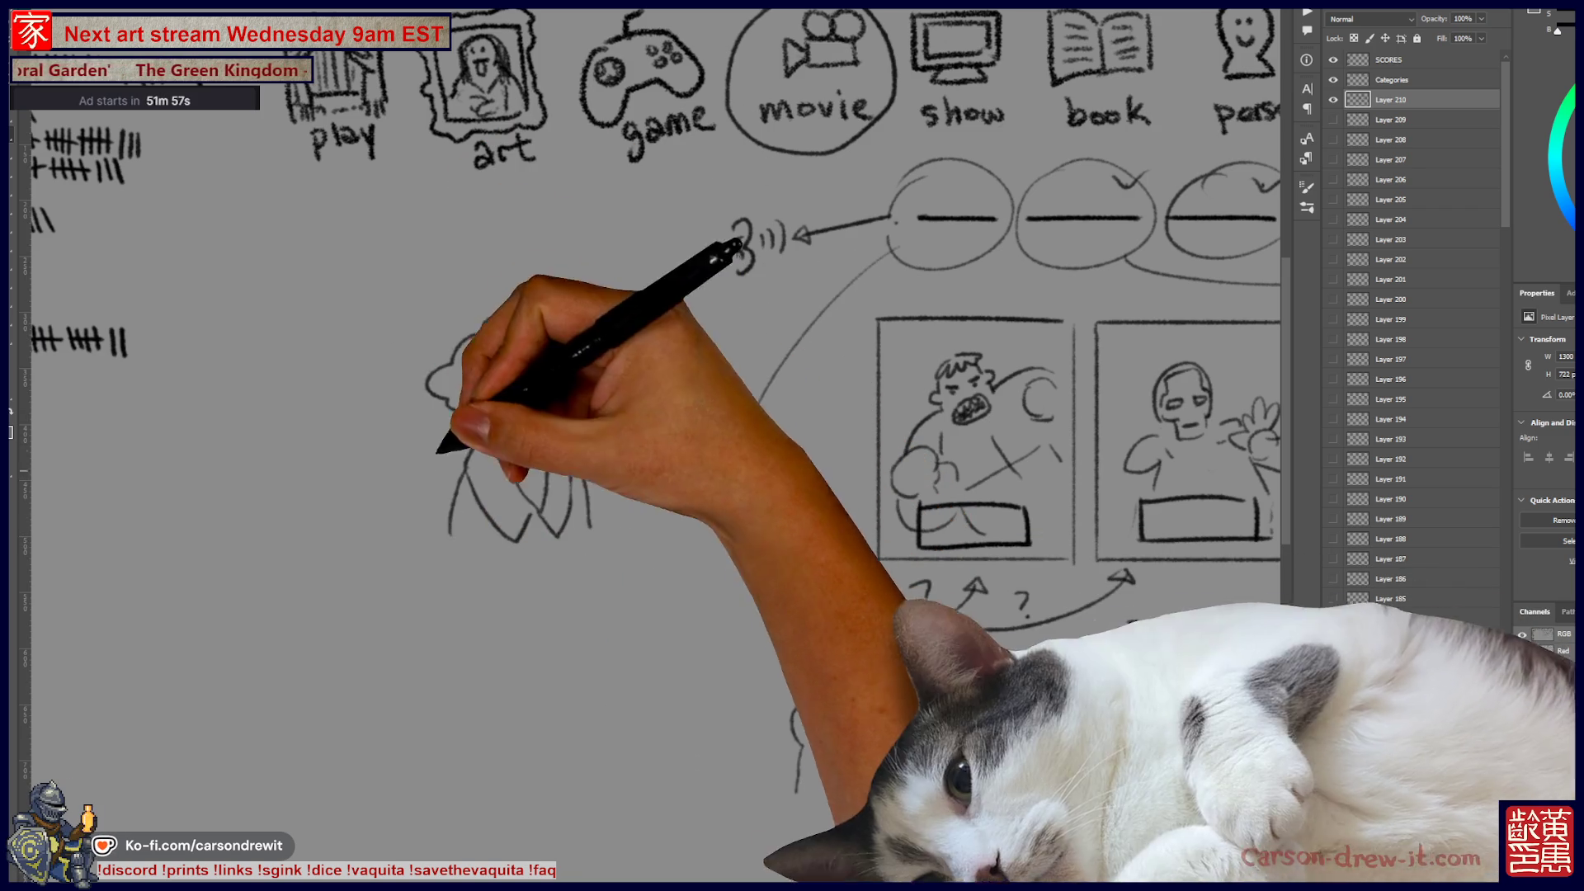
Step: Circle the curly-haired person's head and add small marks beside the figure
left_click_drag(656, 394, 633, 369)
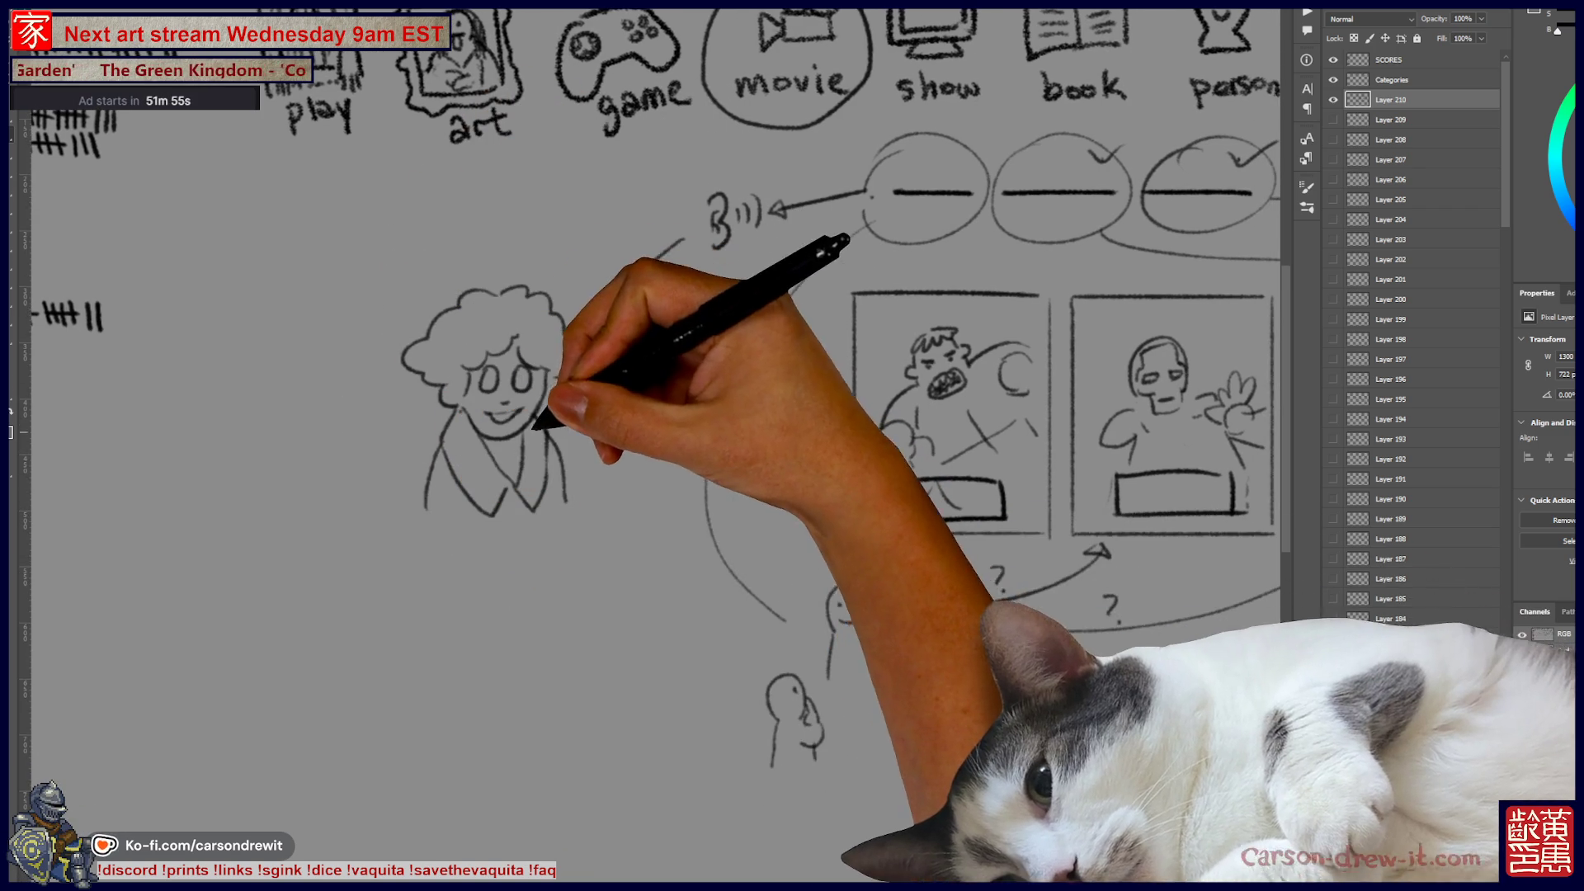
left_click_drag(601, 442, 659, 445)
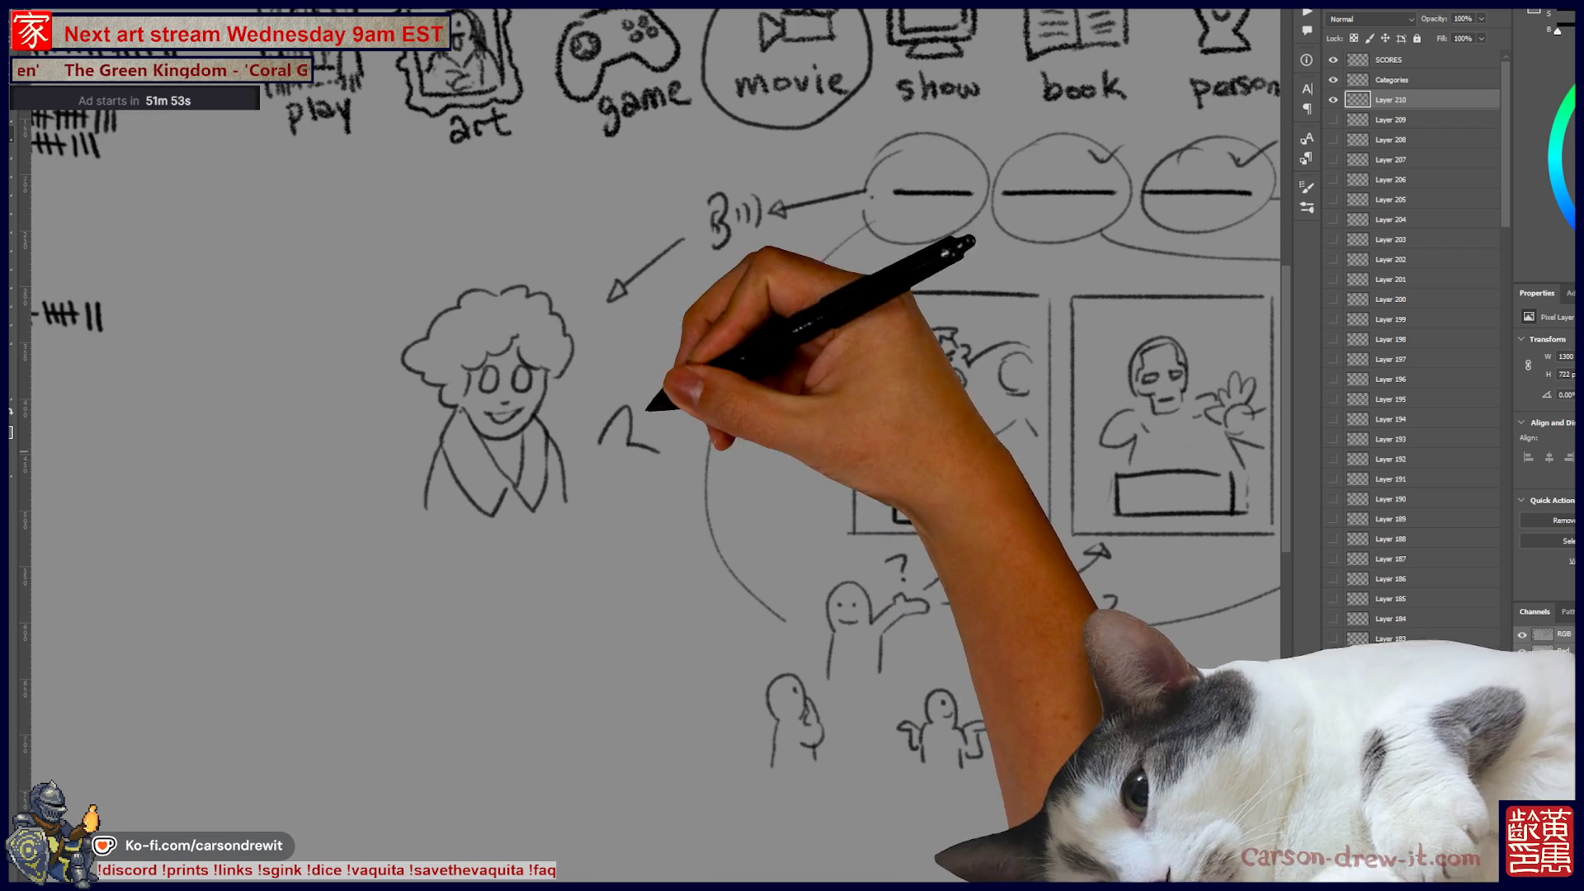
left_click_drag(530, 247, 544, 254)
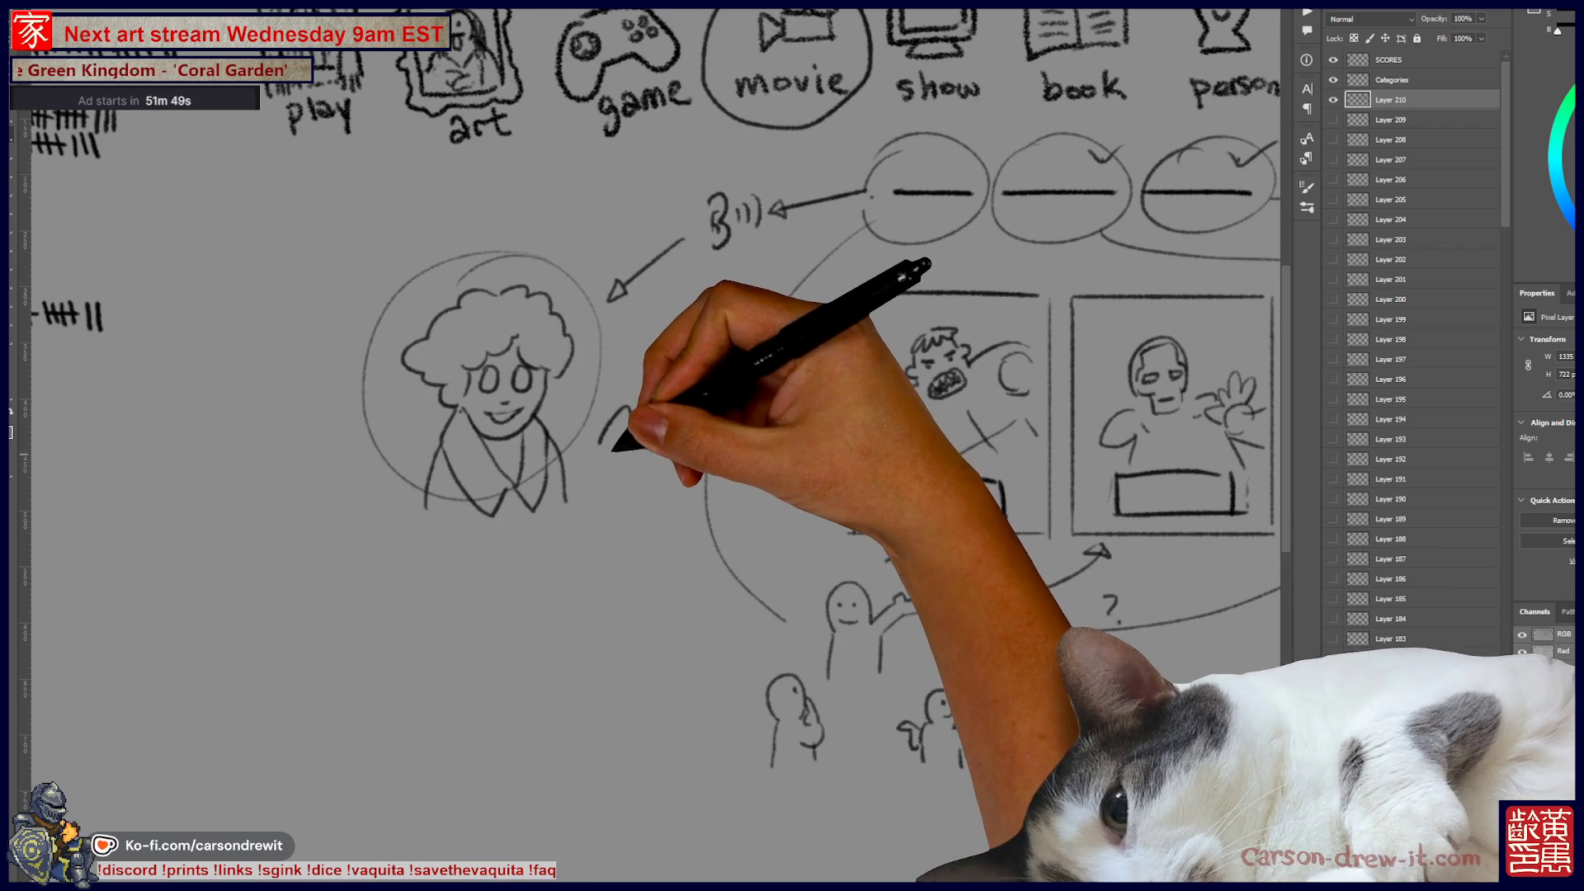
left_click_drag(623, 493, 505, 477)
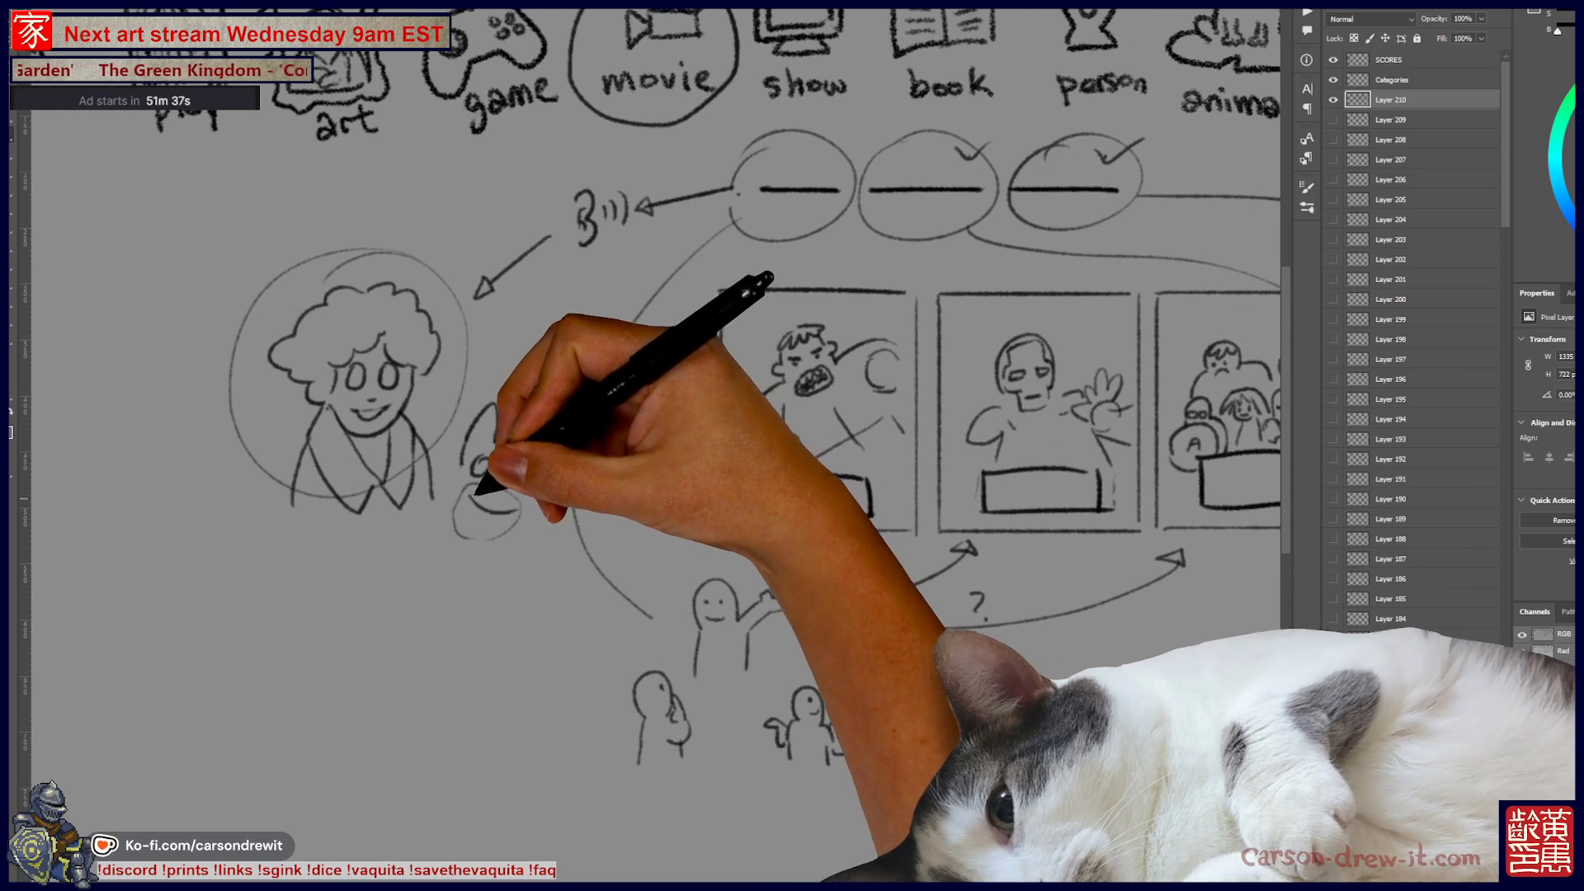
mouse_move(468, 519)
left_mouse_down()
mouse_move(506, 470)
mouse_move(516, 504)
mouse_move(425, 529)
mouse_move(212, 478)
mouse_move(312, 531)
left_mouse_up()
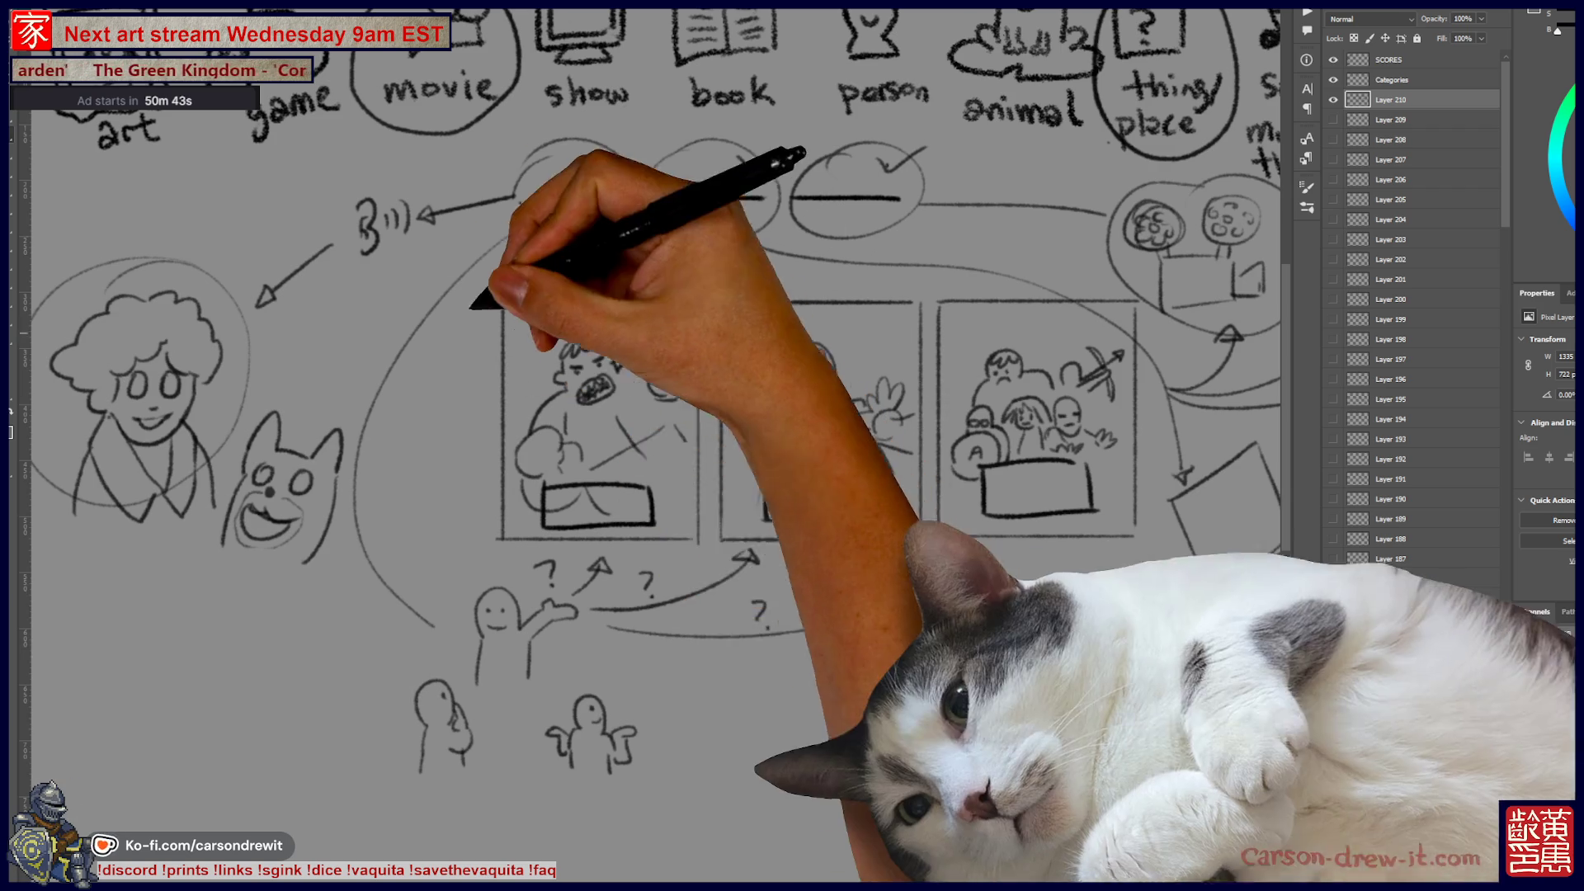
Step: Circle the sound doodle and bring the song and meme icons into view
left_click_drag(371, 171, 416, 194)
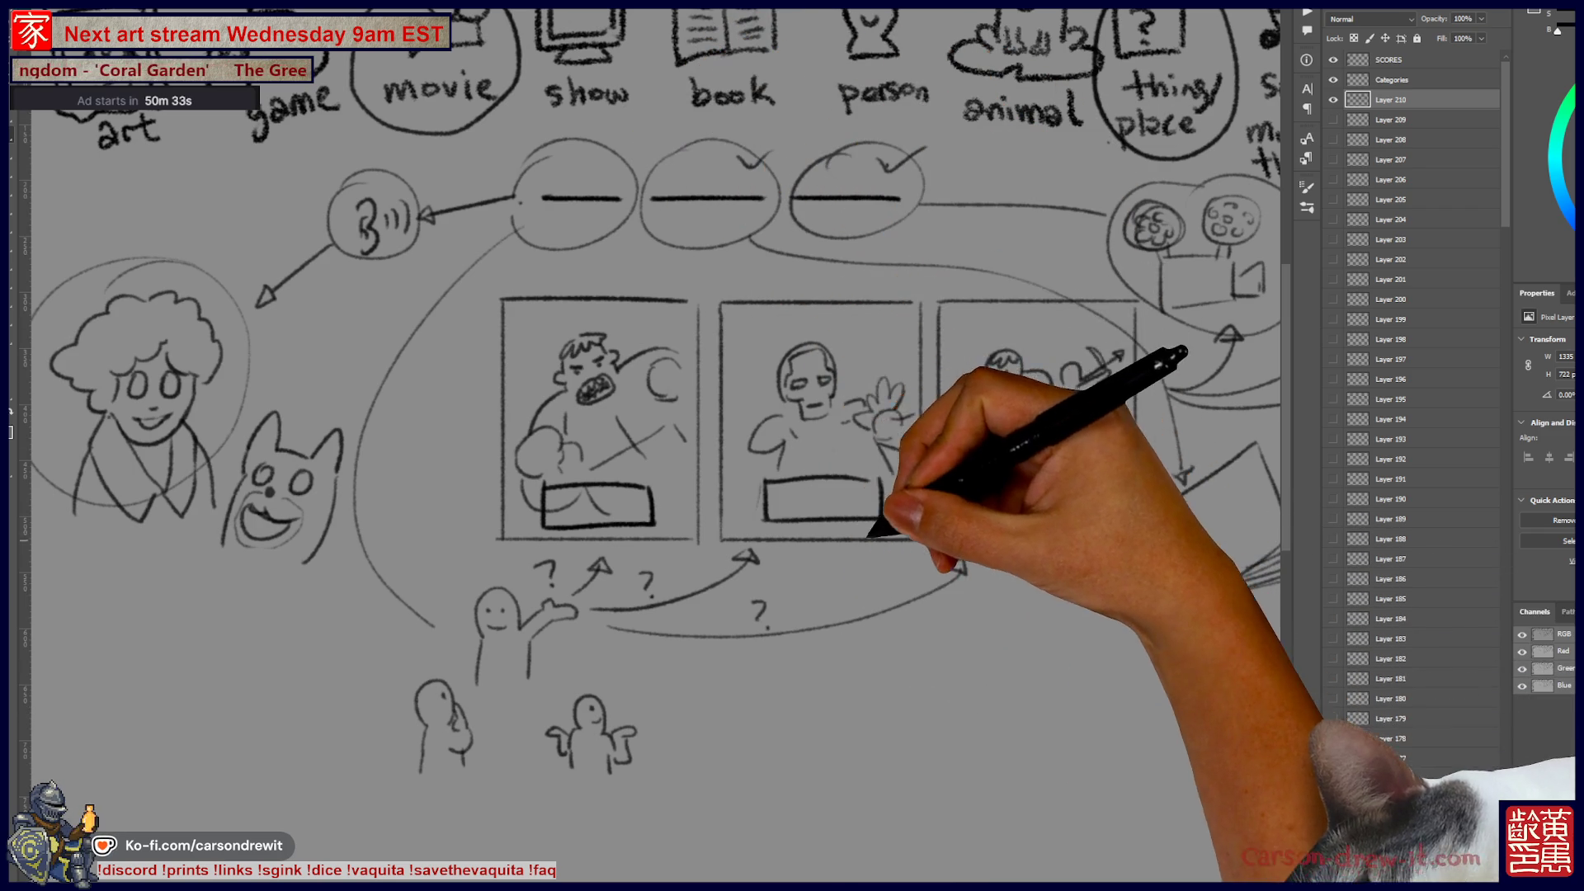
left_click_drag(792, 412, 549, 408)
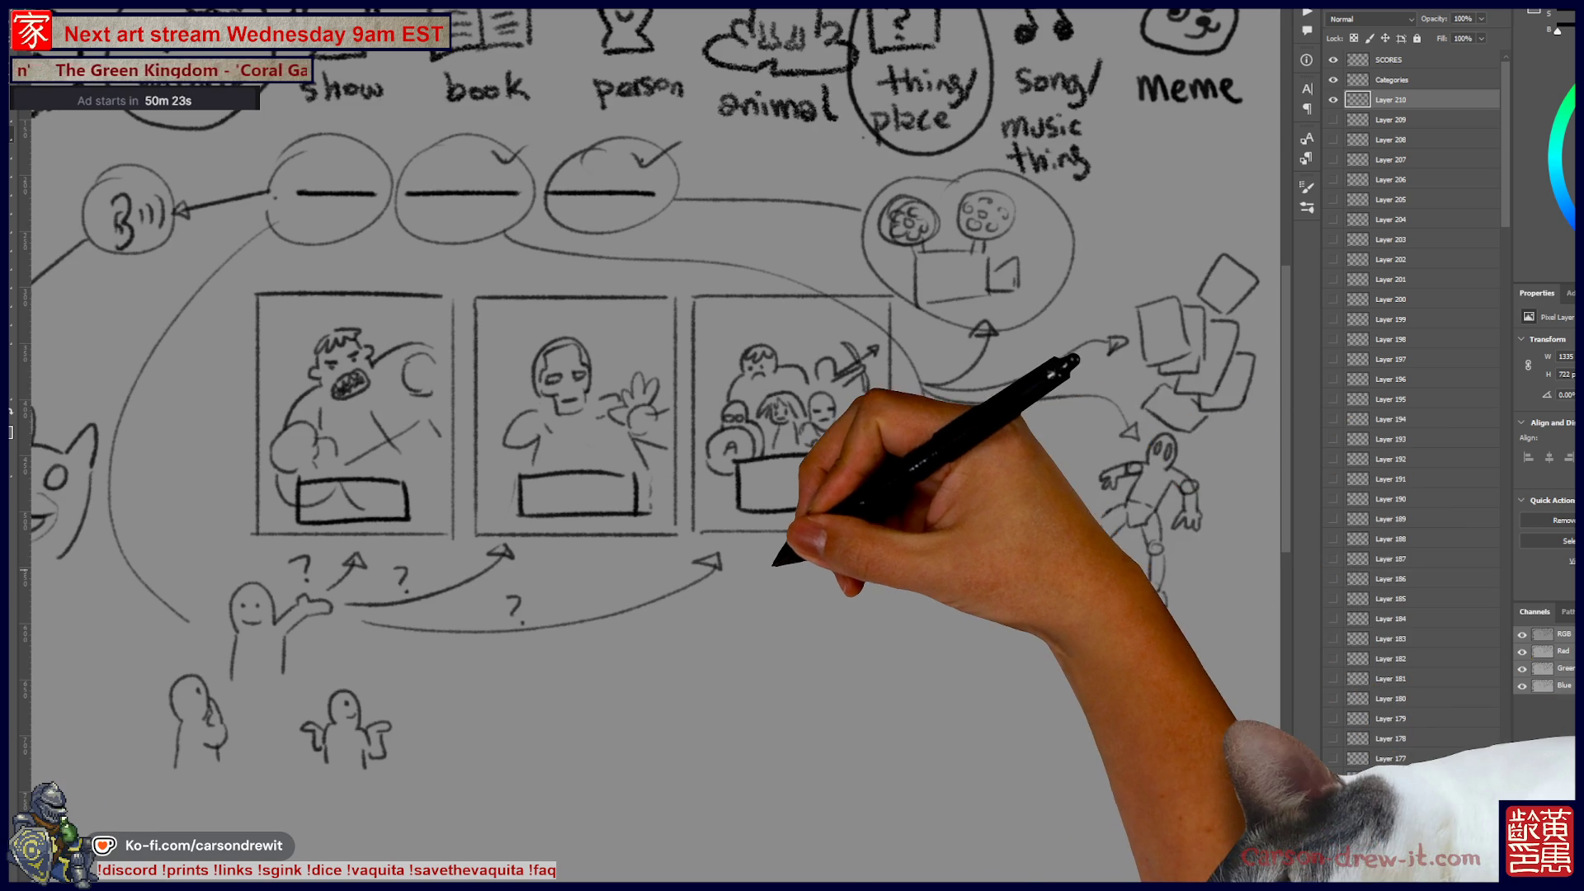
Step: Draw arrows from the middle blank to the three panels and circle the robot, linking it to the third panel
scroll(747, 543, "down", 2)
scroll(771, 614, "up", 1)
left_click_drag(771, 614, 846, 641)
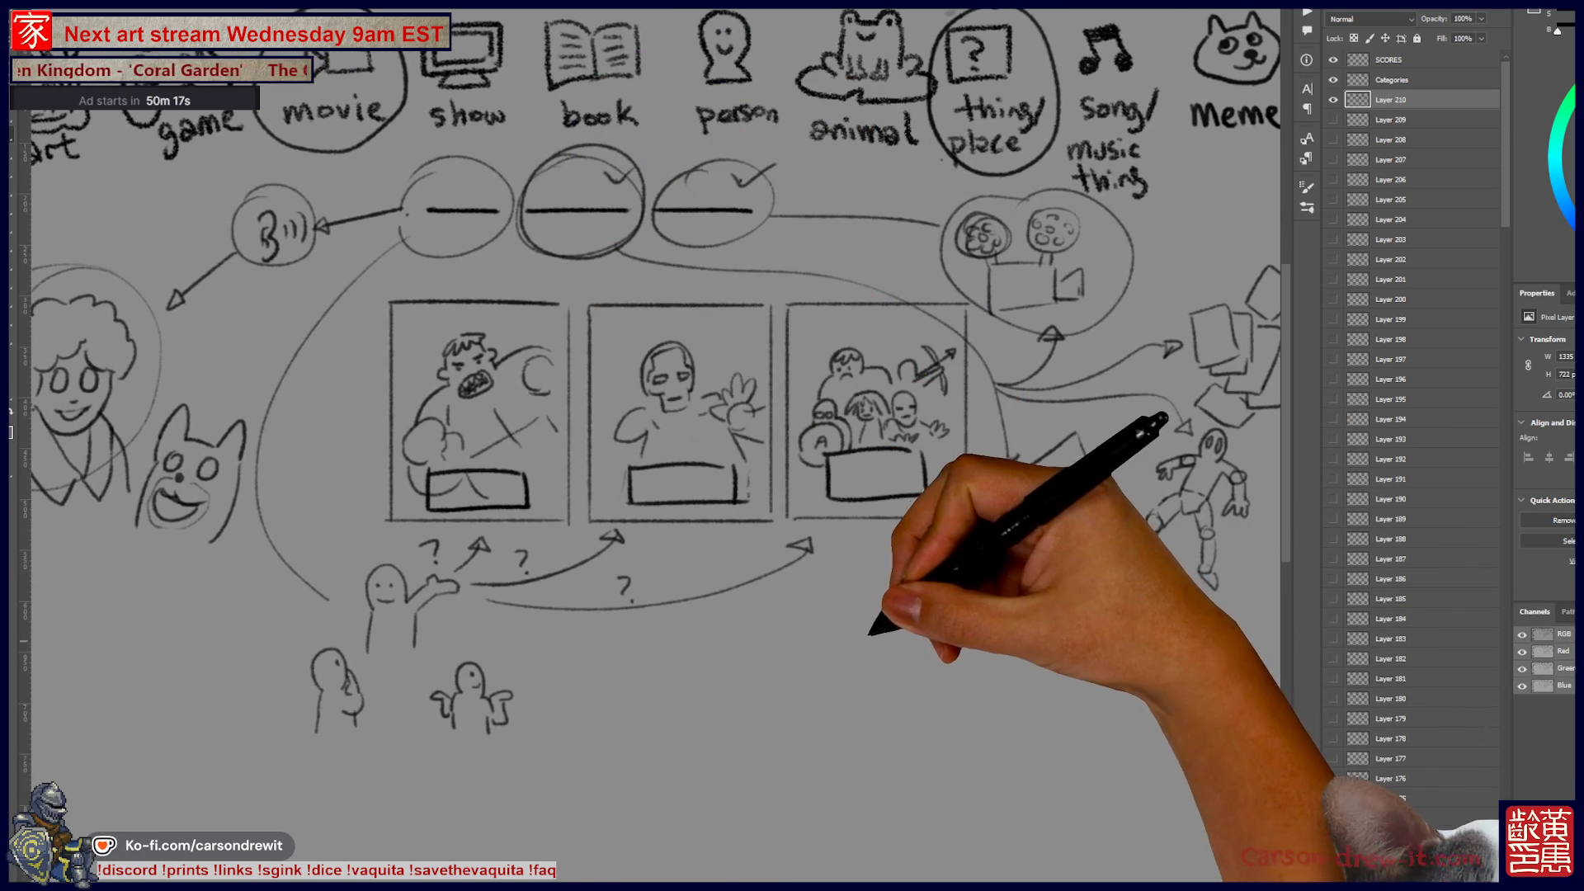
left_click_drag(866, 647, 806, 629)
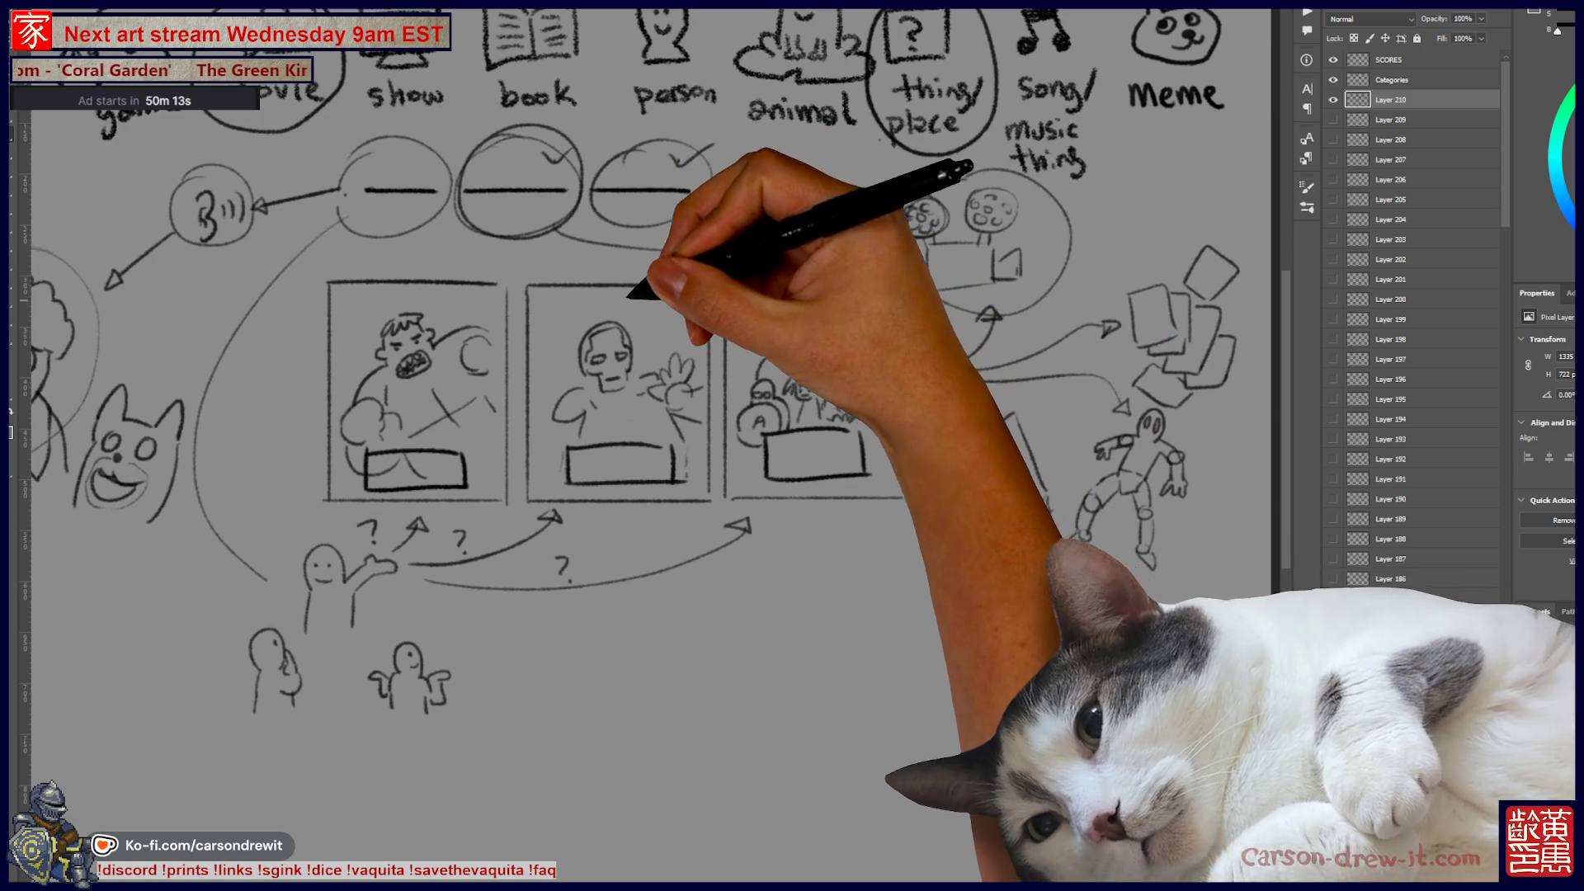
mouse_move(505, 234)
left_mouse_down()
mouse_move(458, 281)
mouse_move(474, 277)
left_mouse_up()
mouse_move(544, 219)
left_mouse_down()
mouse_move(584, 297)
mouse_move(599, 289)
left_mouse_up()
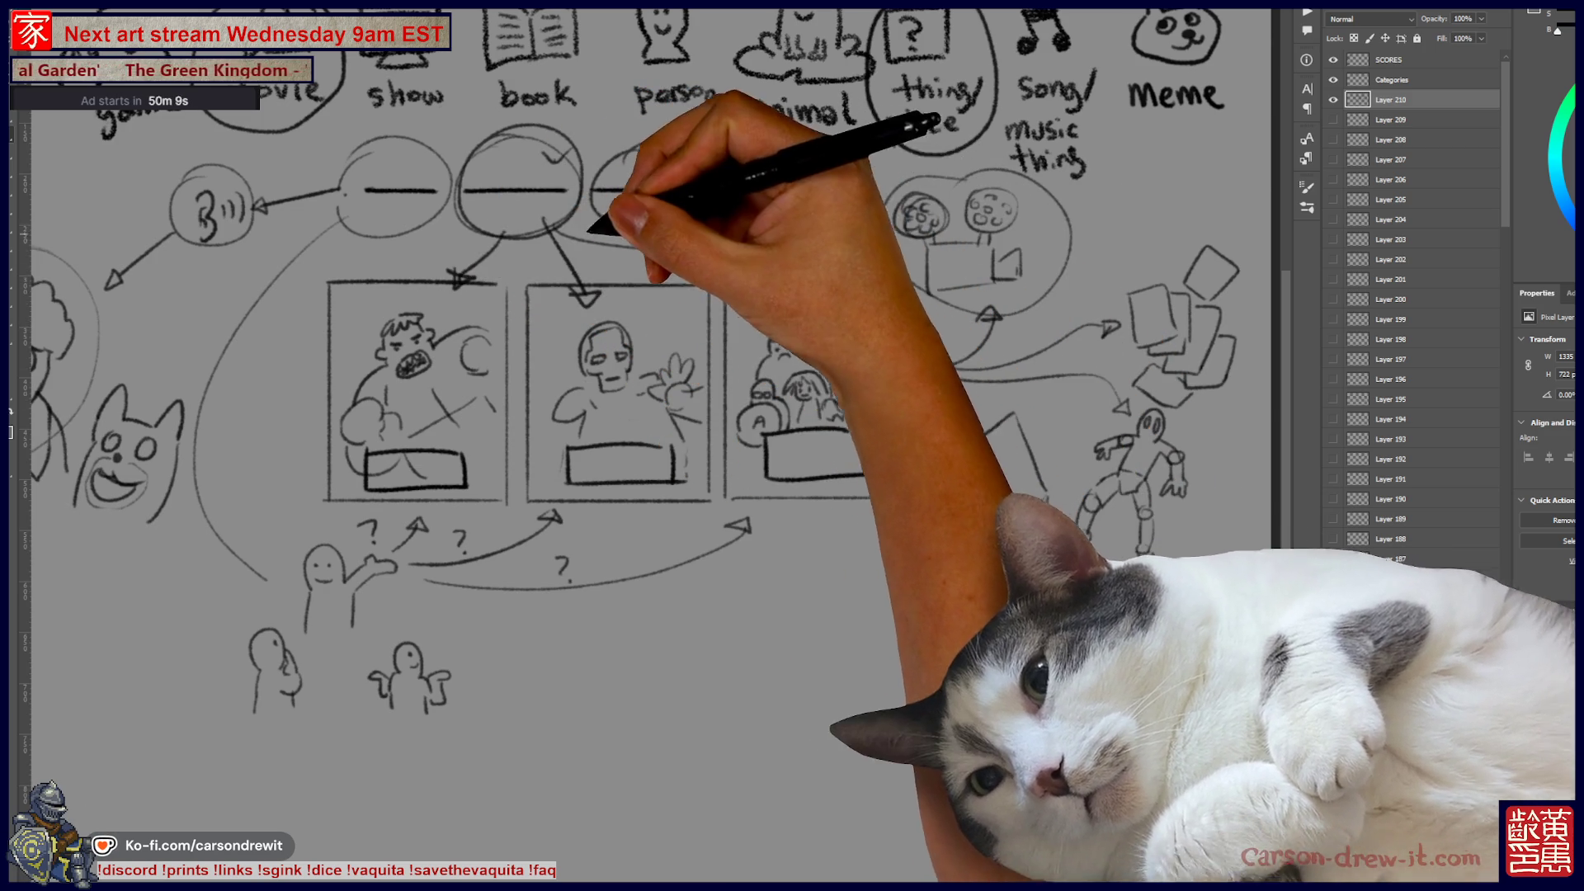
left_click_drag(660, 239, 797, 310)
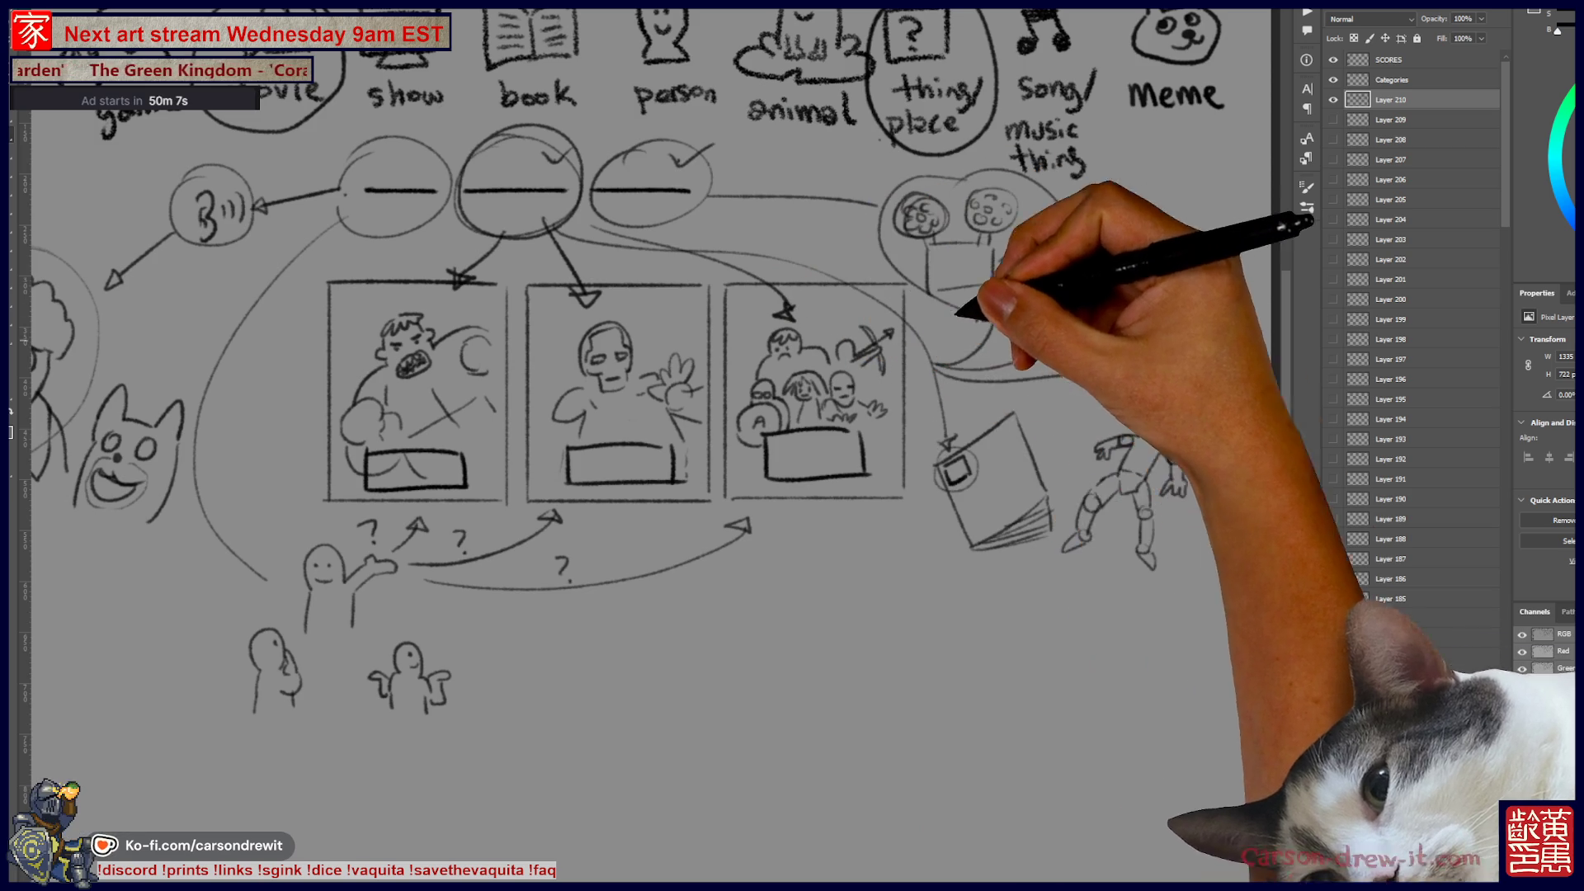
mouse_move(994, 395)
left_mouse_down()
mouse_move(1131, 453)
mouse_move(1213, 443)
mouse_move(1131, 276)
mouse_move(1097, 351)
mouse_move(1125, 265)
mouse_move(1041, 303)
mouse_move(1242, 523)
left_mouse_up()
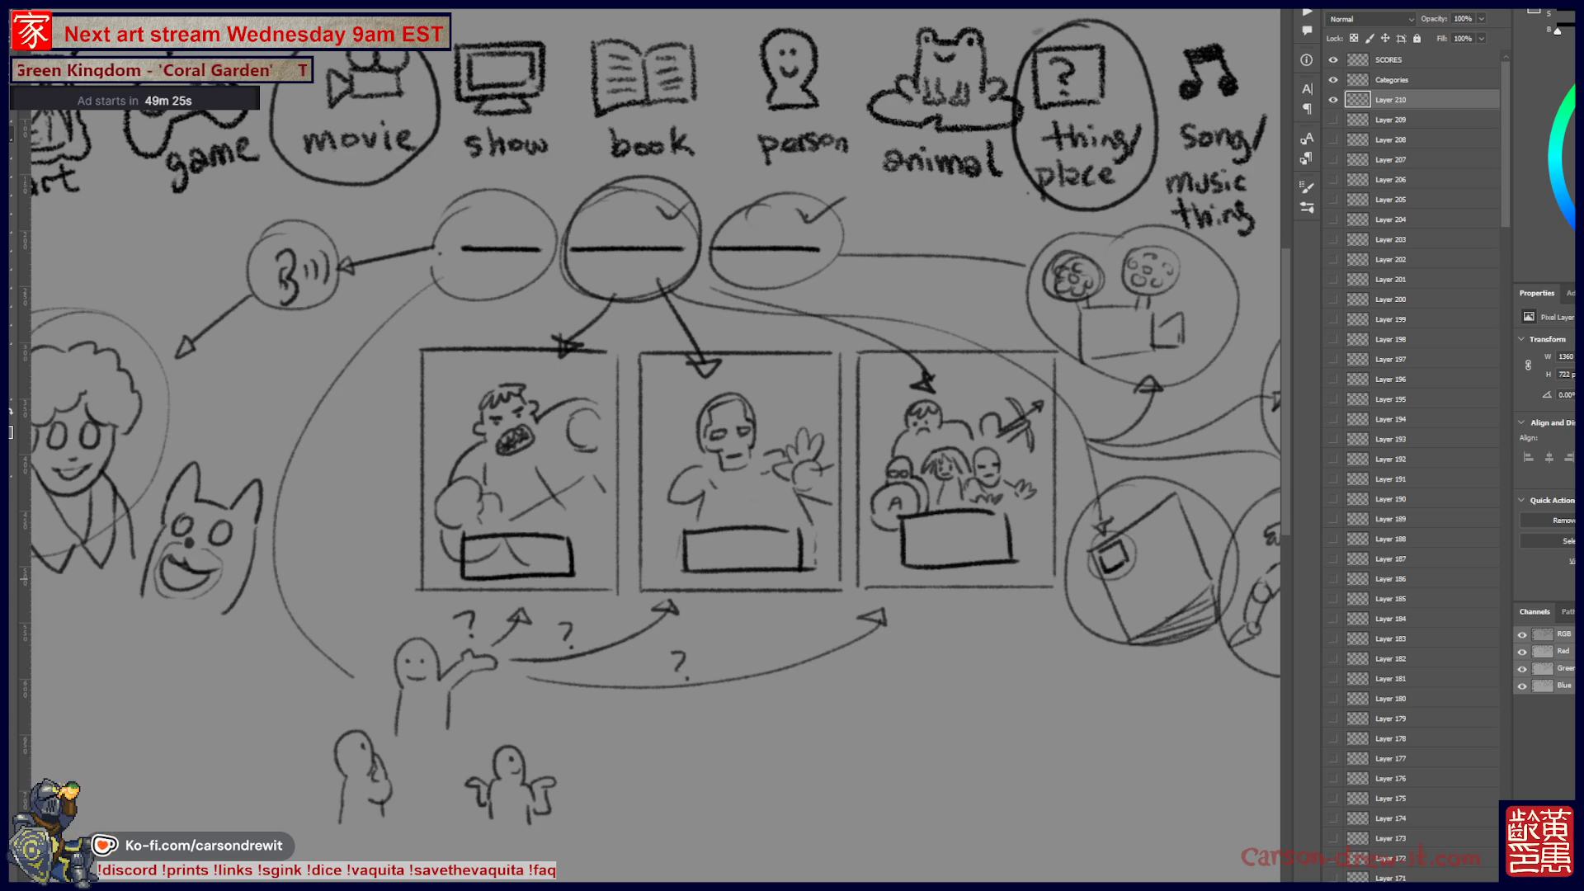
Step: Hide Layer 210 with the worked example and add a new empty Layer 211
left_click_drag(660, 445, 693, 445)
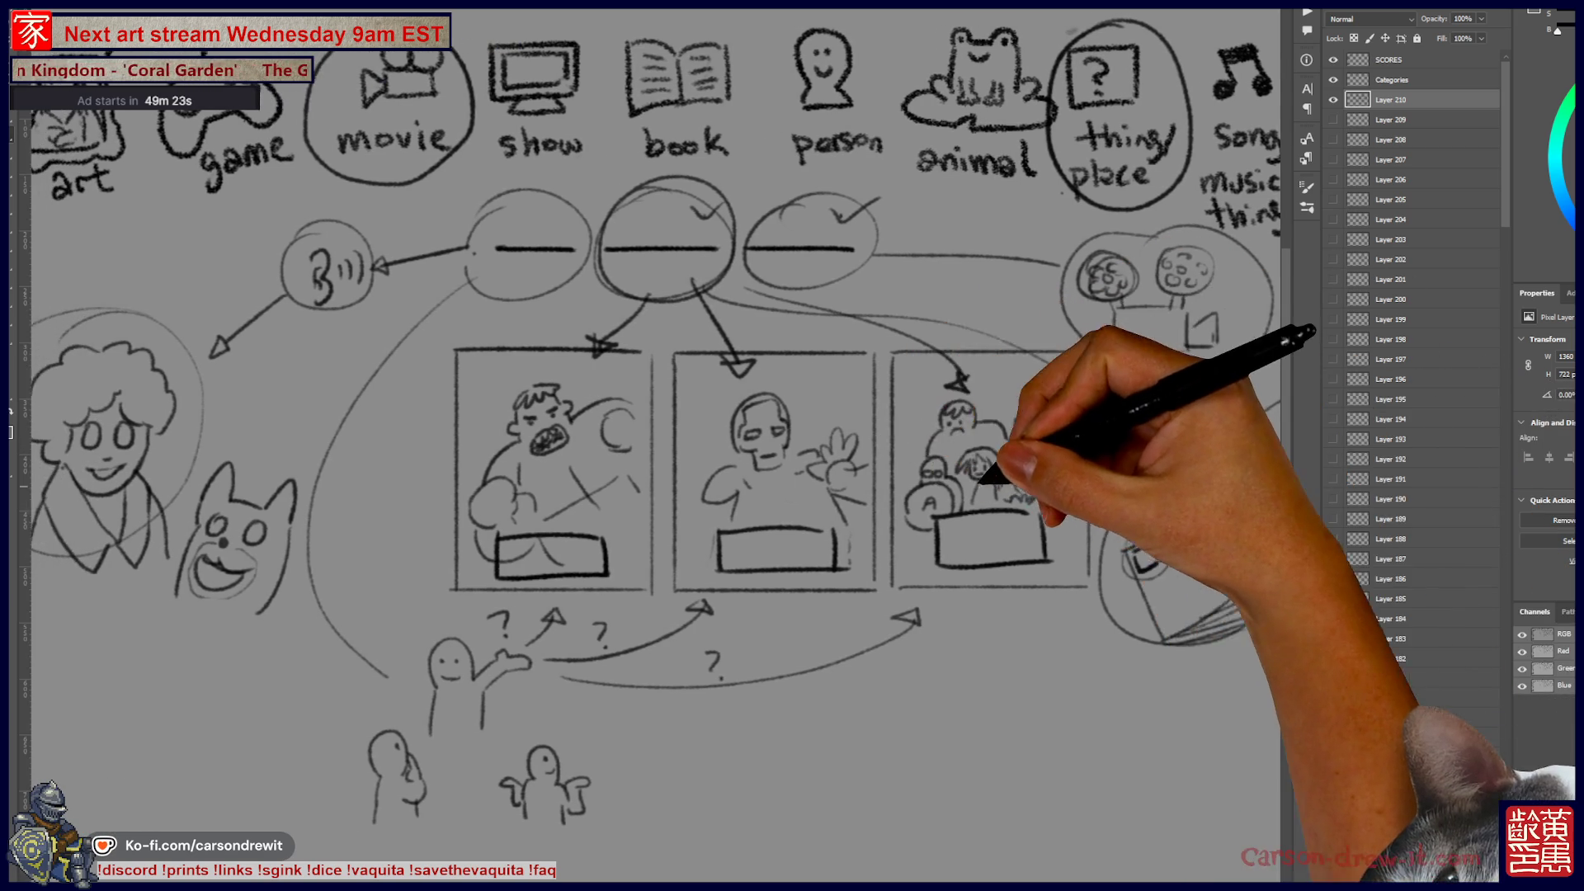
scroll(792, 445, "left", 1)
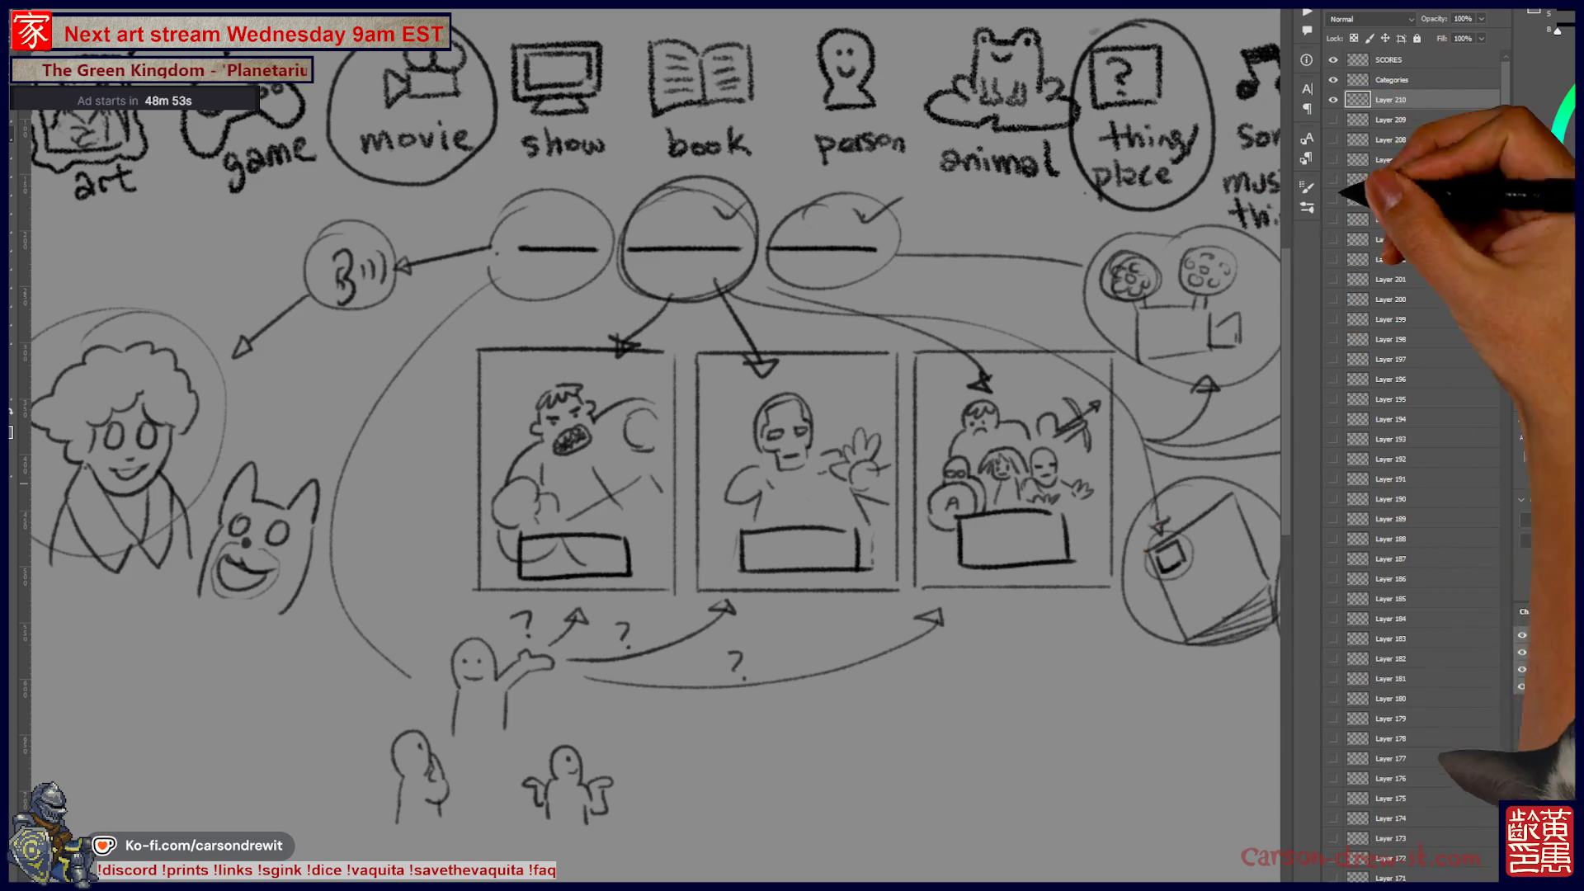
left_click(1333, 100)
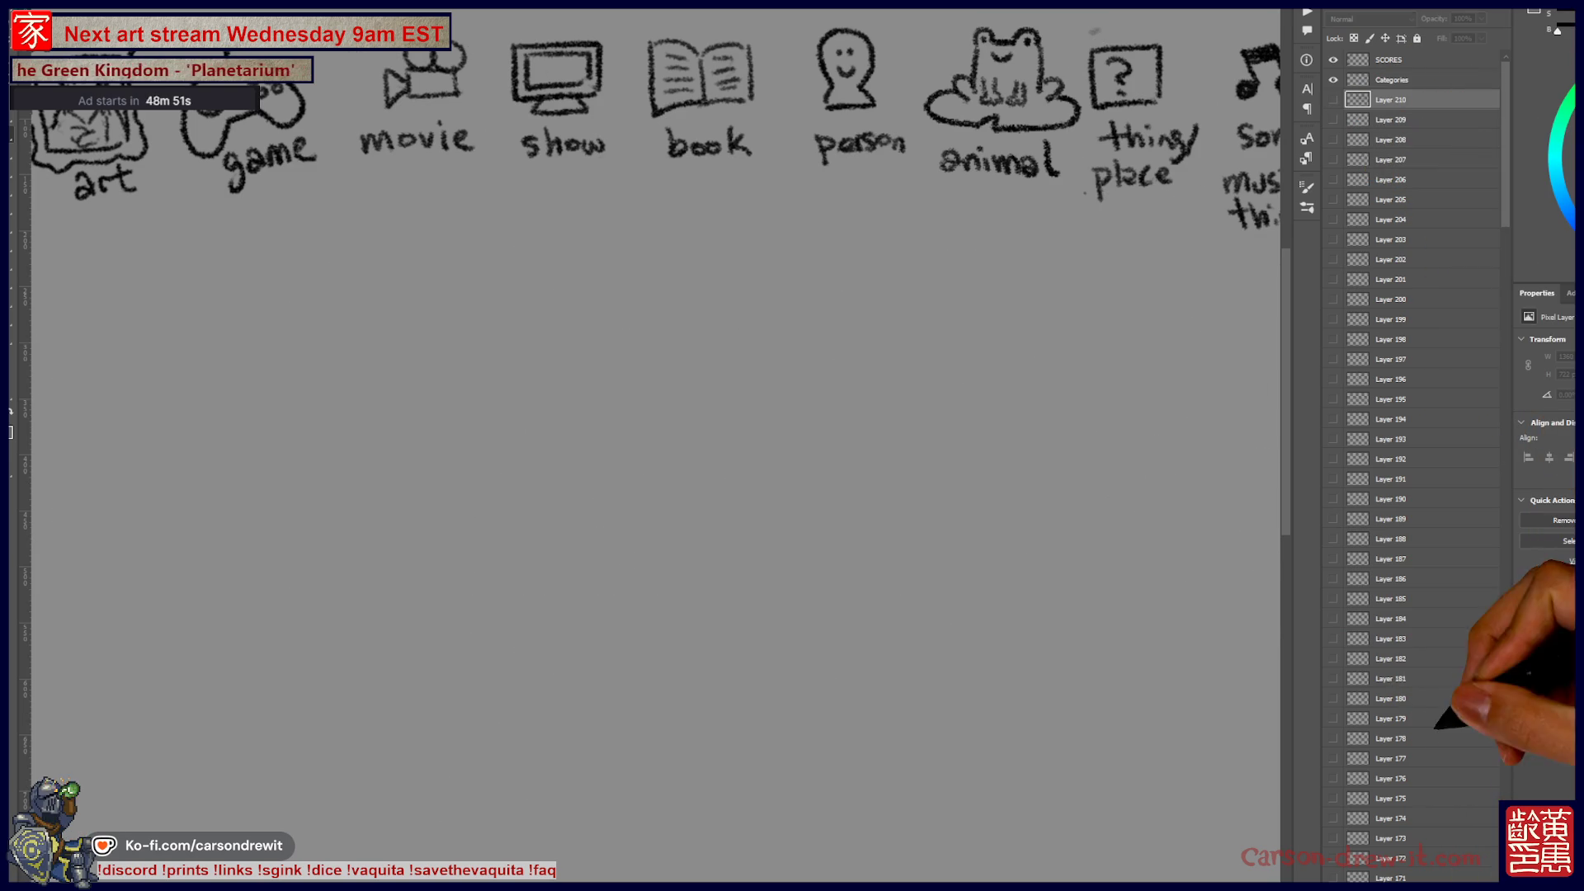
key("ctrl+shift+alt+n")
scroll(656, 528, "up", 2)
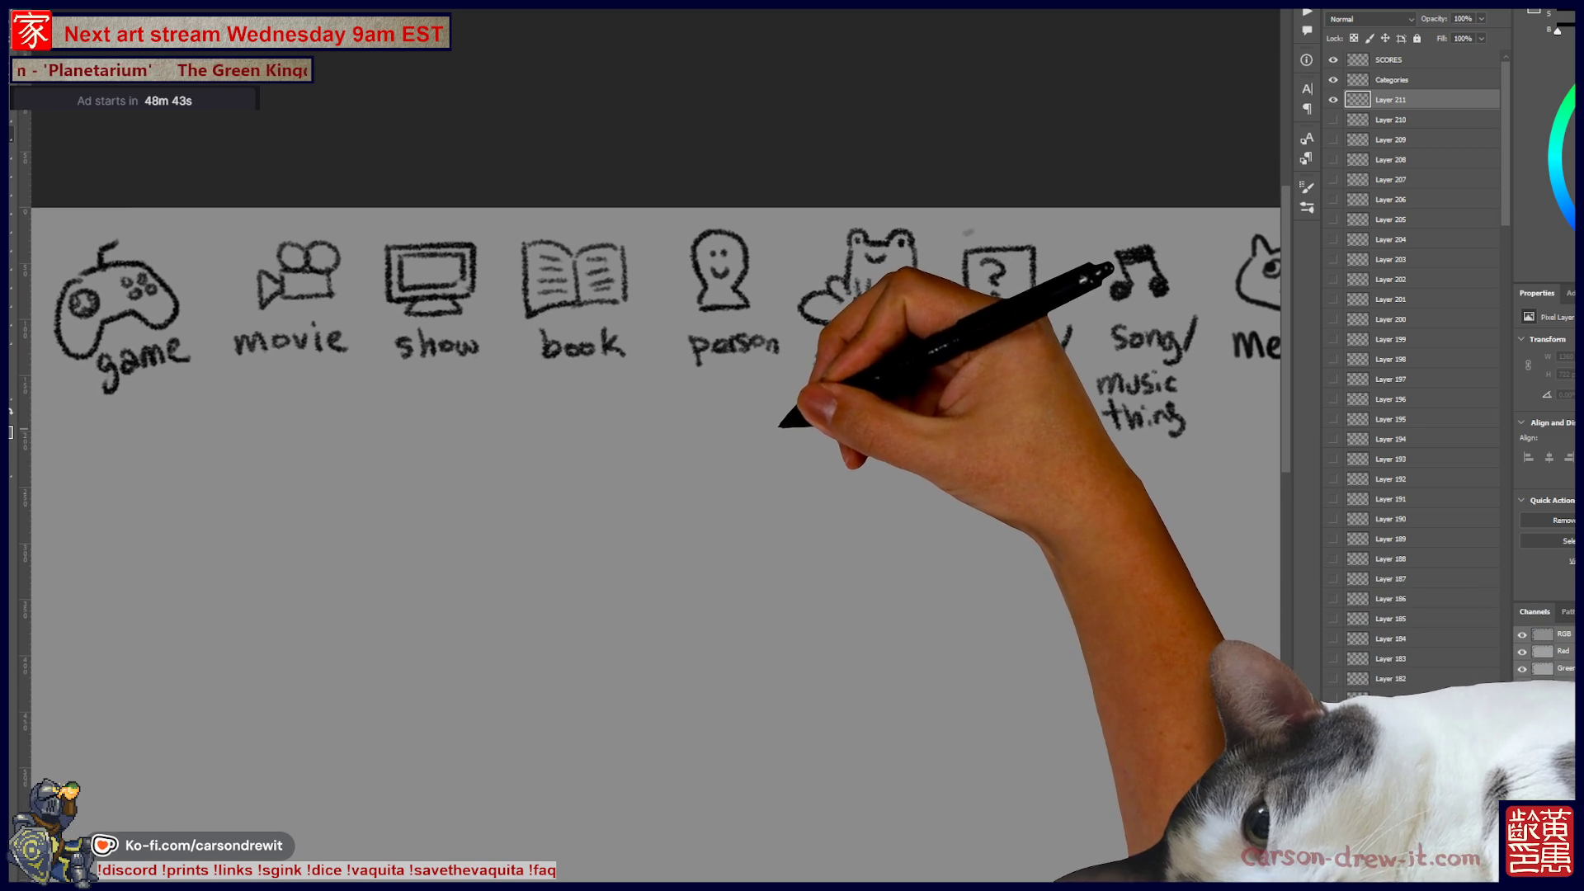
Step: Circle the song/music thing icon and draw a line leftward from it, undoing a bad circle
scroll(656, 528, "up", 2)
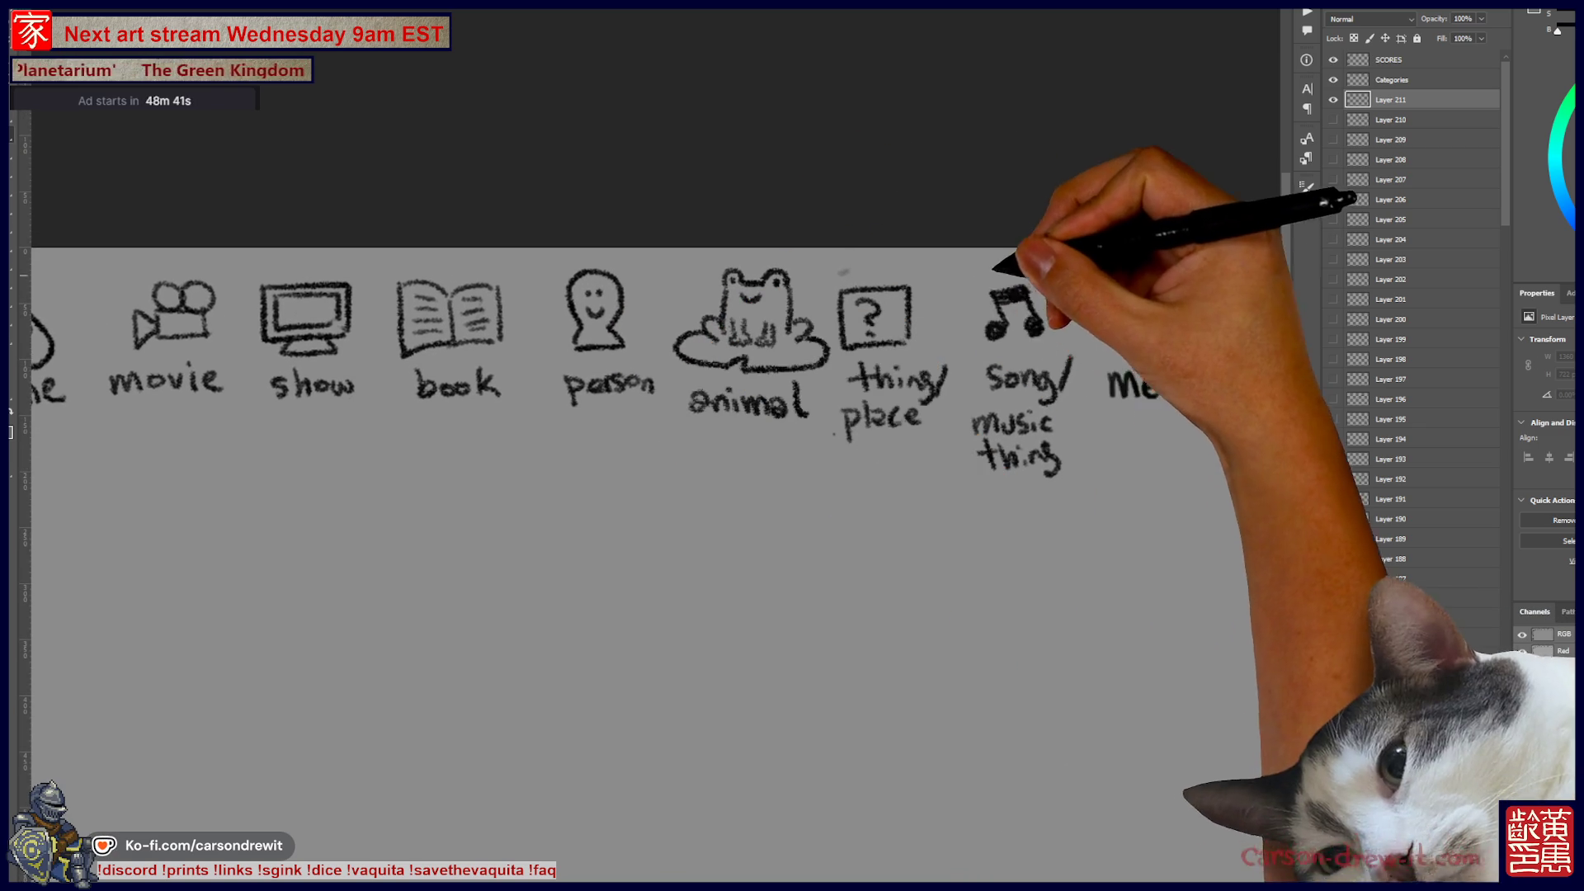
left_click_drag(1015, 259, 1070, 437)
scroll(655, 528, "down", 2)
scroll(656, 528, "right", 2)
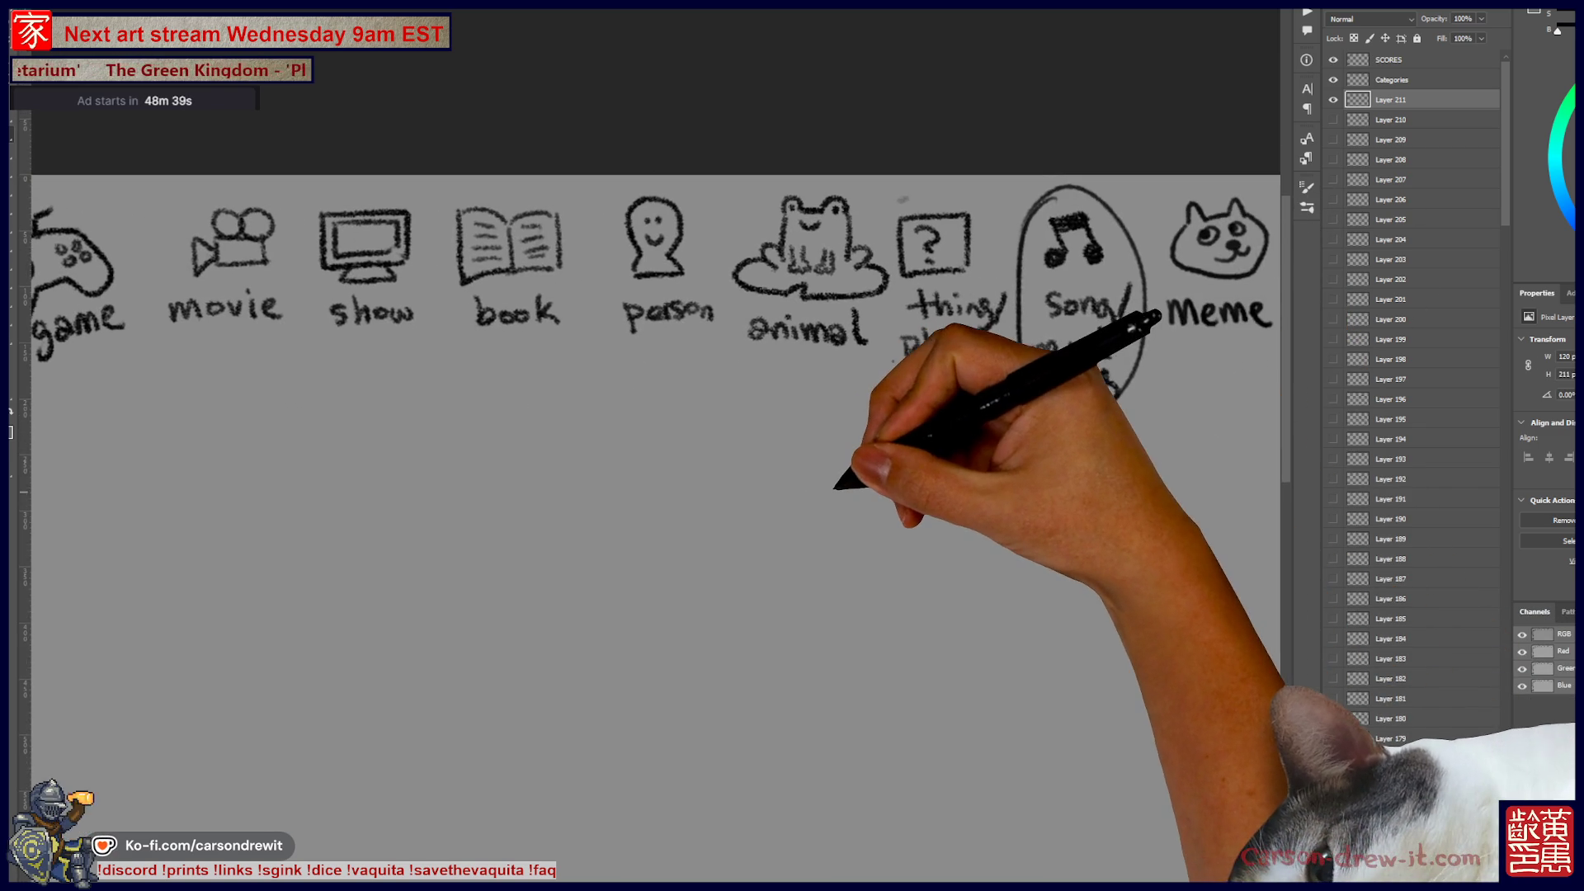
left_click_drag(1026, 378, 554, 336)
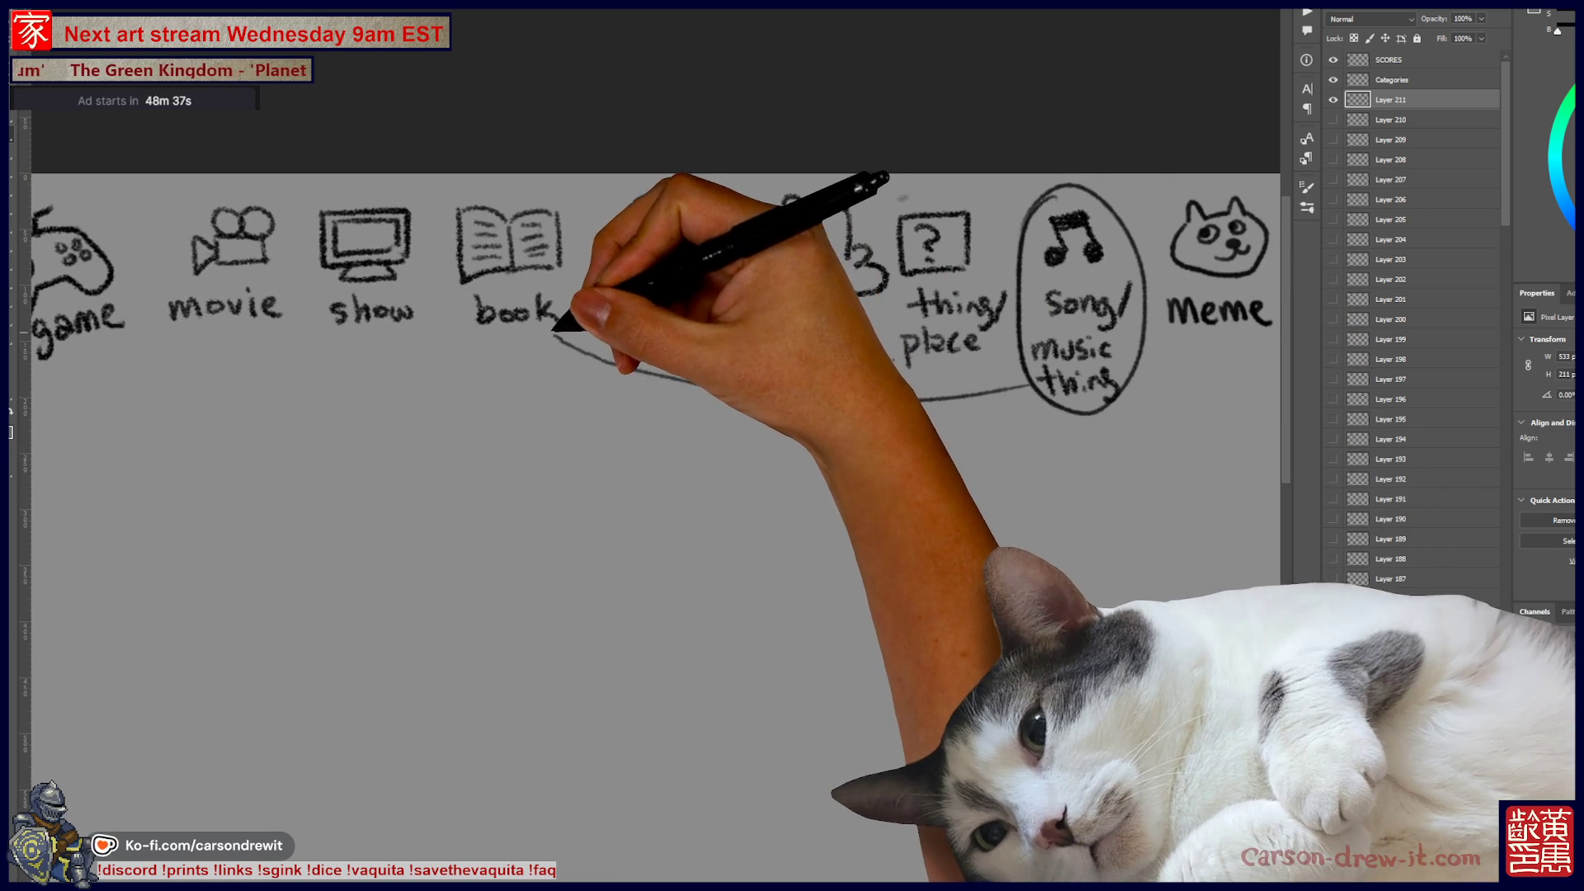
mouse_move(718, 328)
left_mouse_down()
mouse_move(743, 364)
mouse_move(664, 326)
left_mouse_up()
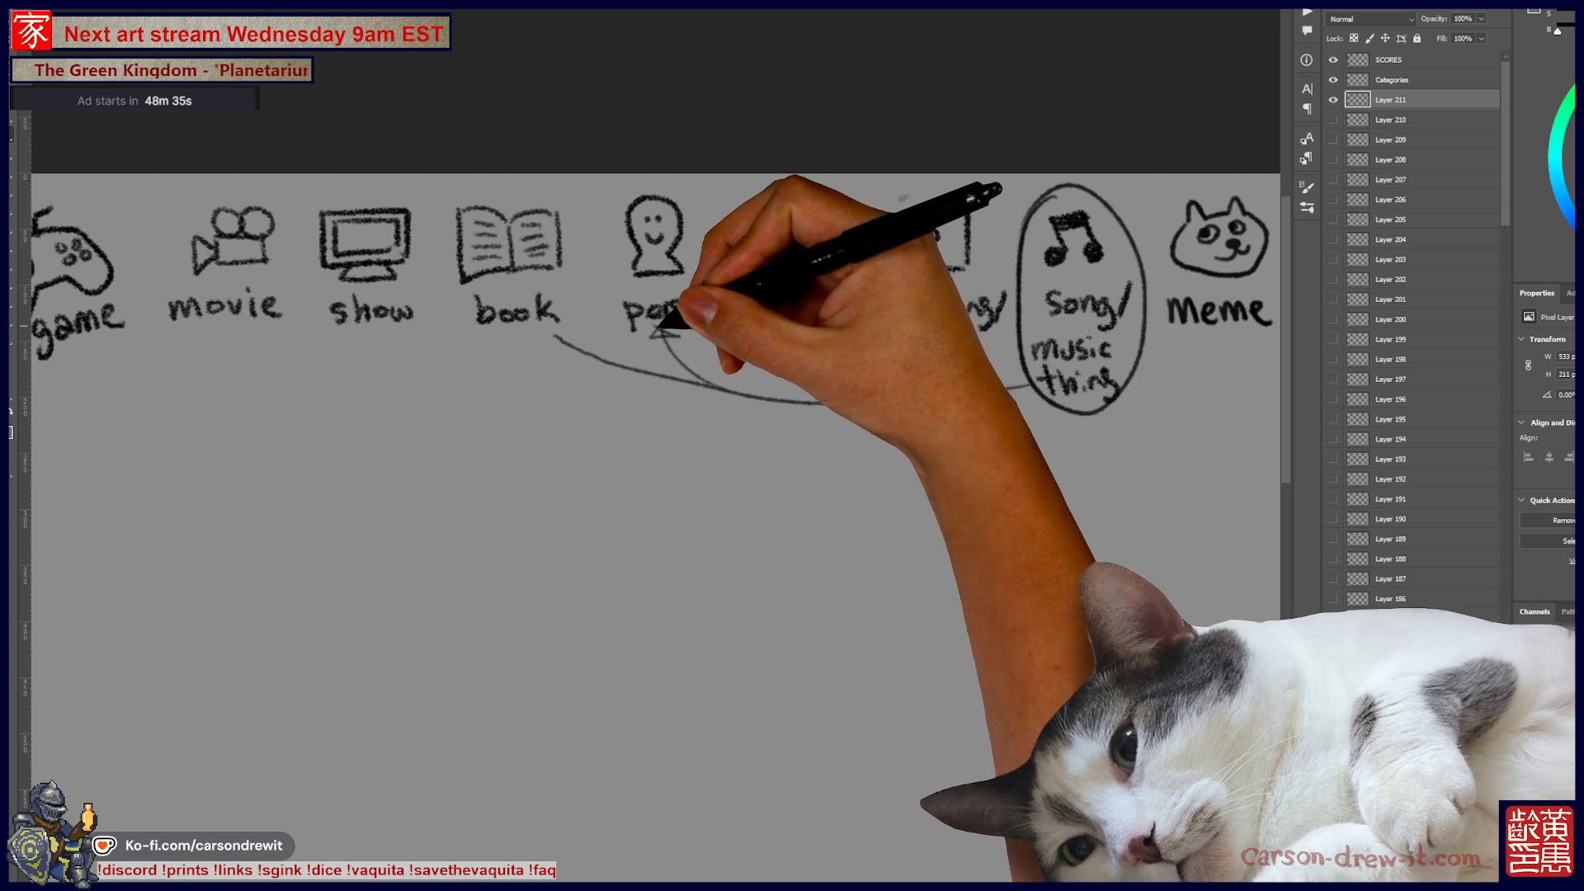
key("ctrl+z")
key("ctrl+z")
Step: Circle the person icon with an arrow up to it and a curved arrow toward movie
mouse_move(660, 334)
left_mouse_down()
mouse_move(718, 399)
mouse_move(979, 537)
left_mouse_up()
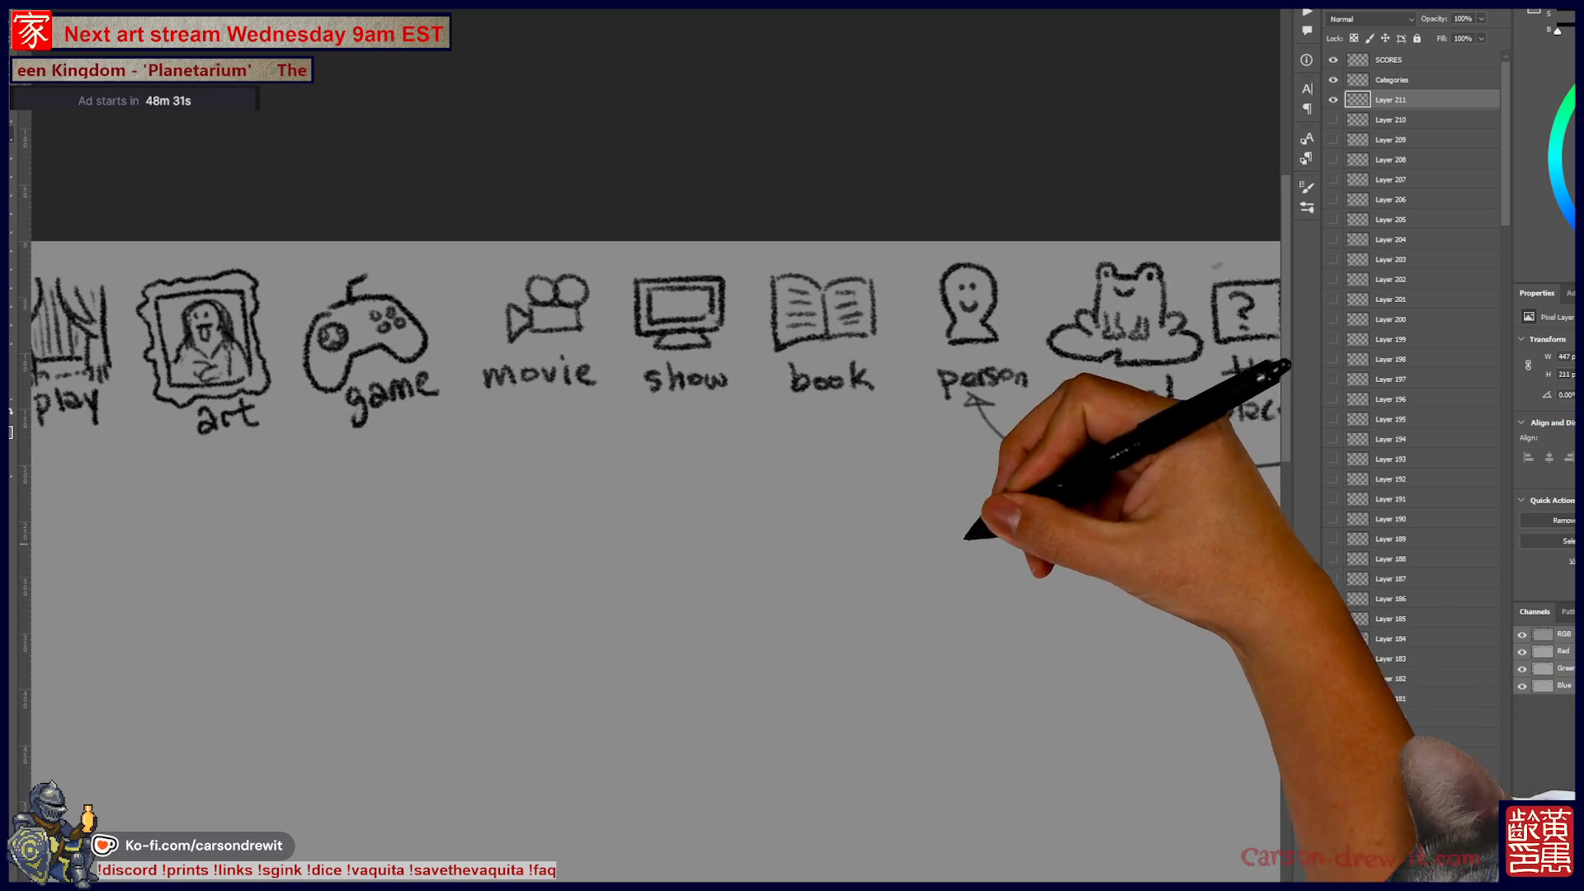
mouse_move(965, 240)
left_mouse_down()
mouse_move(912, 269)
mouse_move(914, 378)
mouse_move(821, 283)
mouse_move(813, 246)
left_mouse_up()
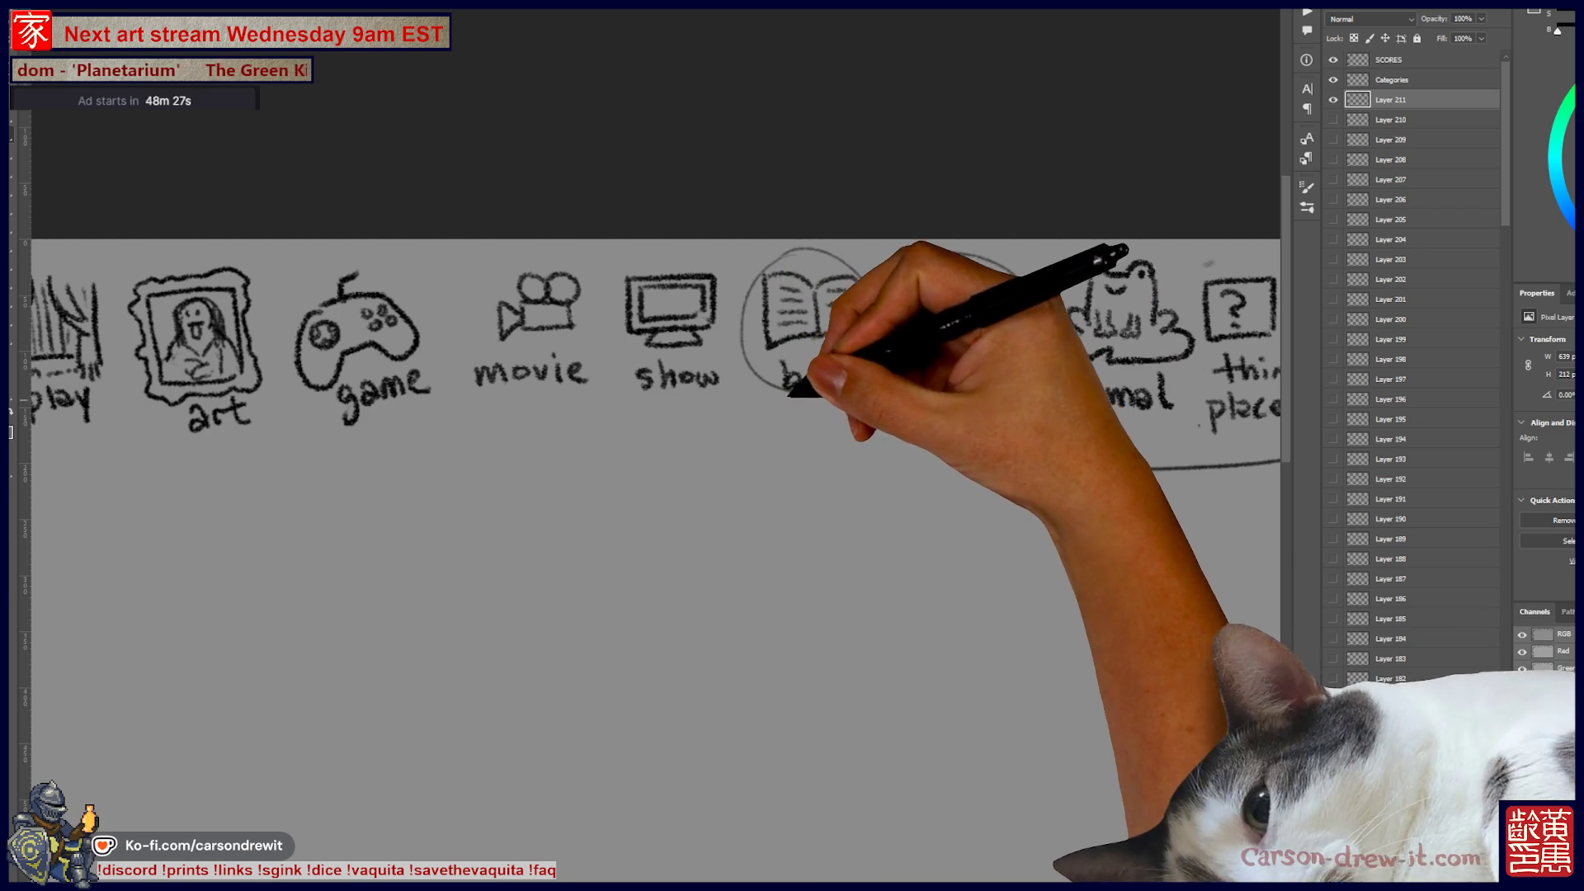
mouse_move(718, 387)
left_mouse_down()
mouse_move(606, 426)
mouse_move(566, 236)
mouse_move(506, 254)
mouse_move(515, 305)
left_mouse_up()
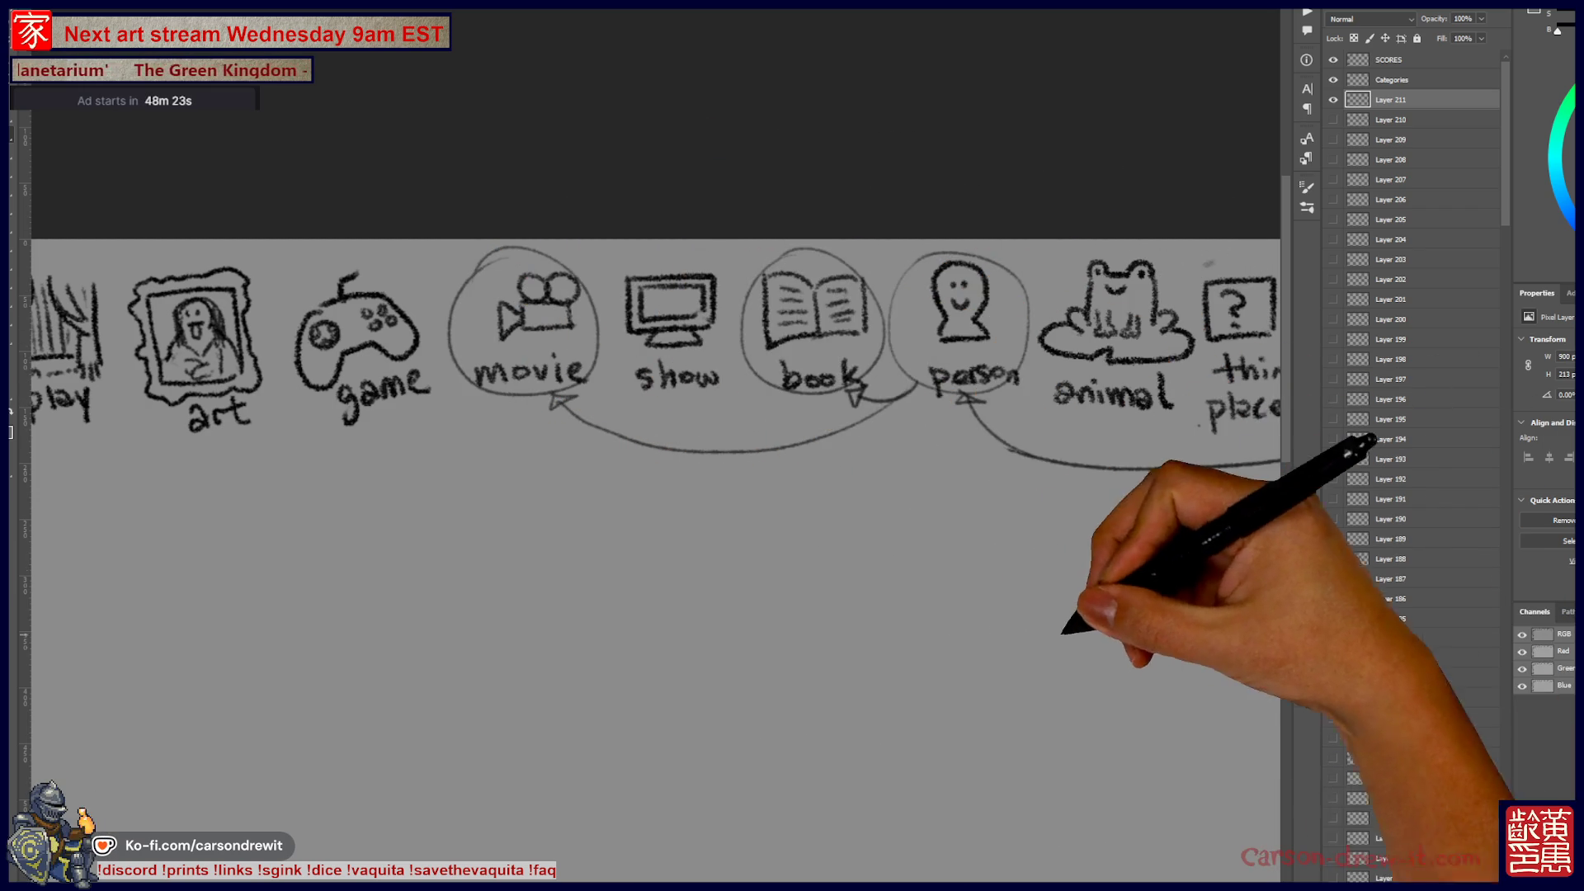
left_click_drag(1125, 608, 665, 523)
key("ctrl+minus")
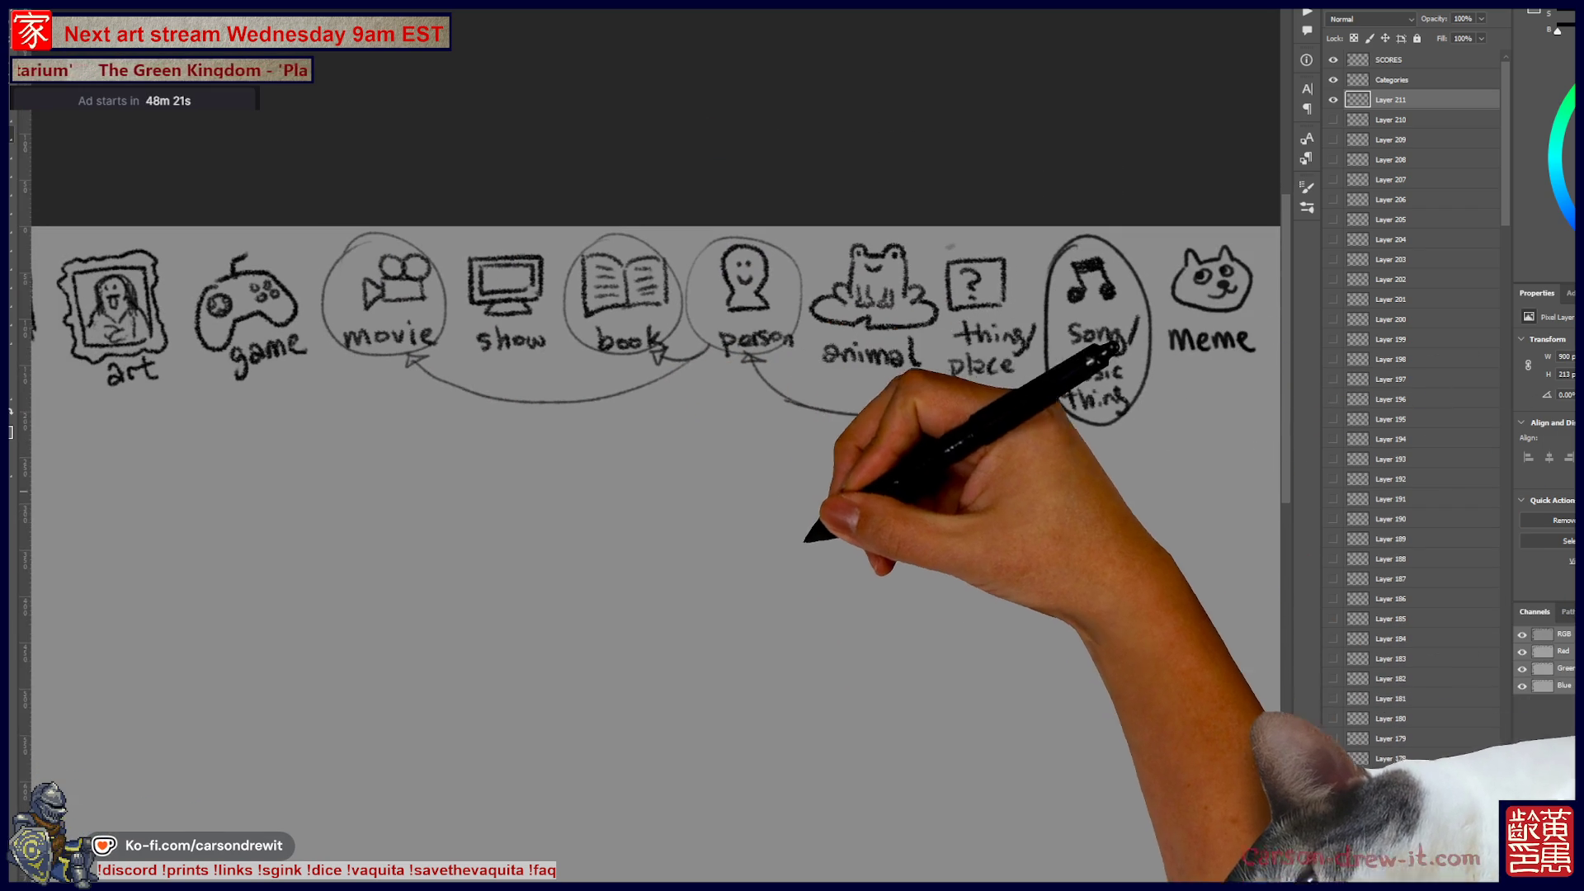
scroll(778, 548, "down", 1)
Step: Add a slash after Song and draw the first word-blank dashes below the icons
left_click_drag(1098, 249, 1084, 278)
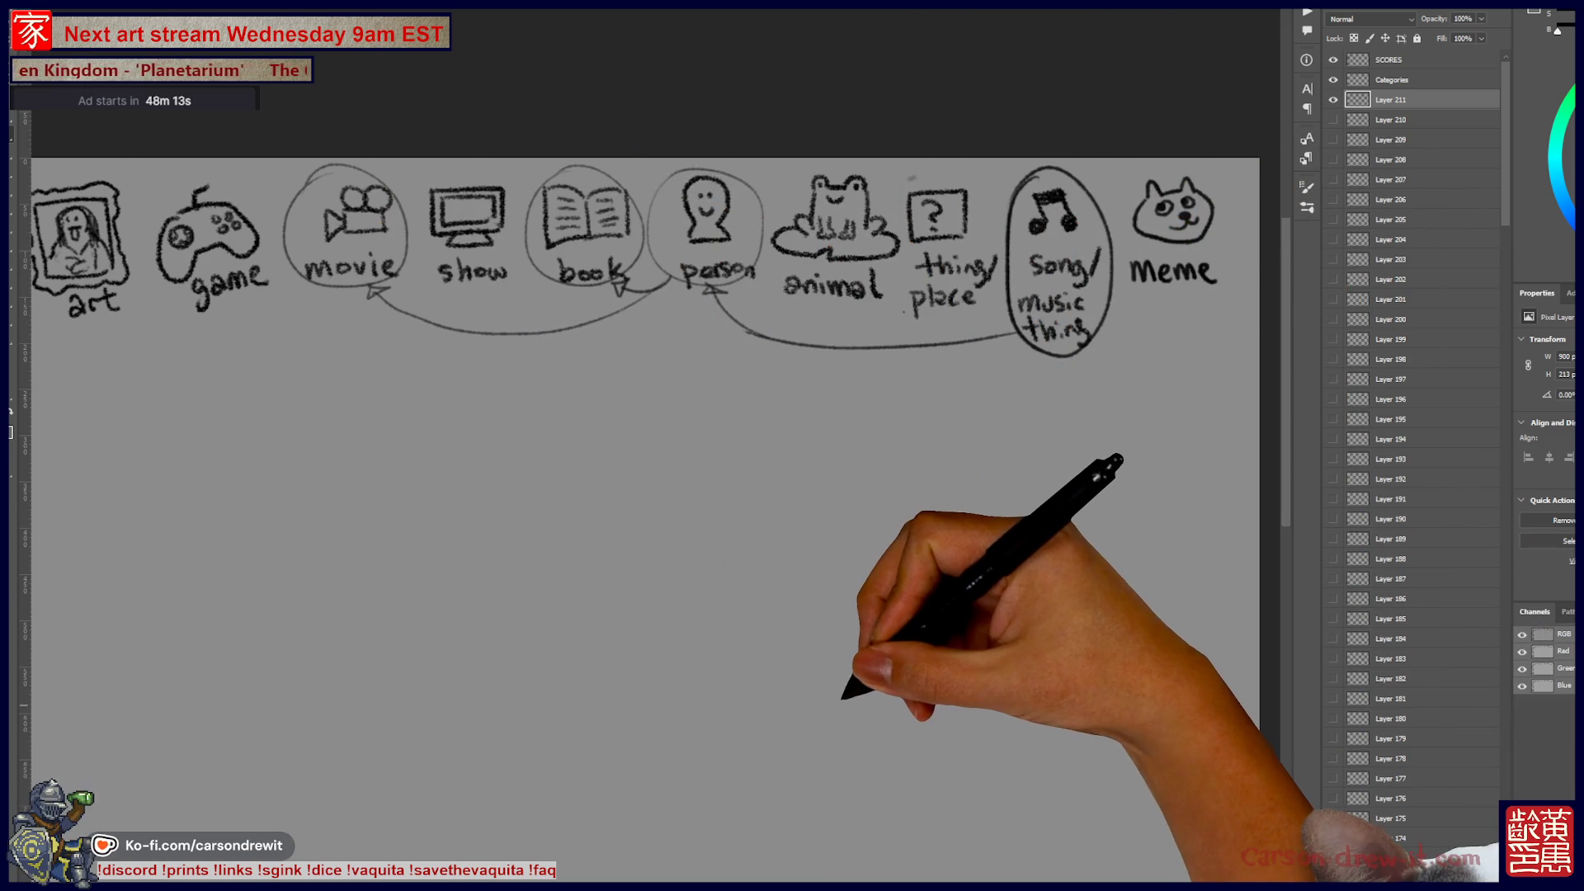
left_click_drag(843, 699, 845, 688)
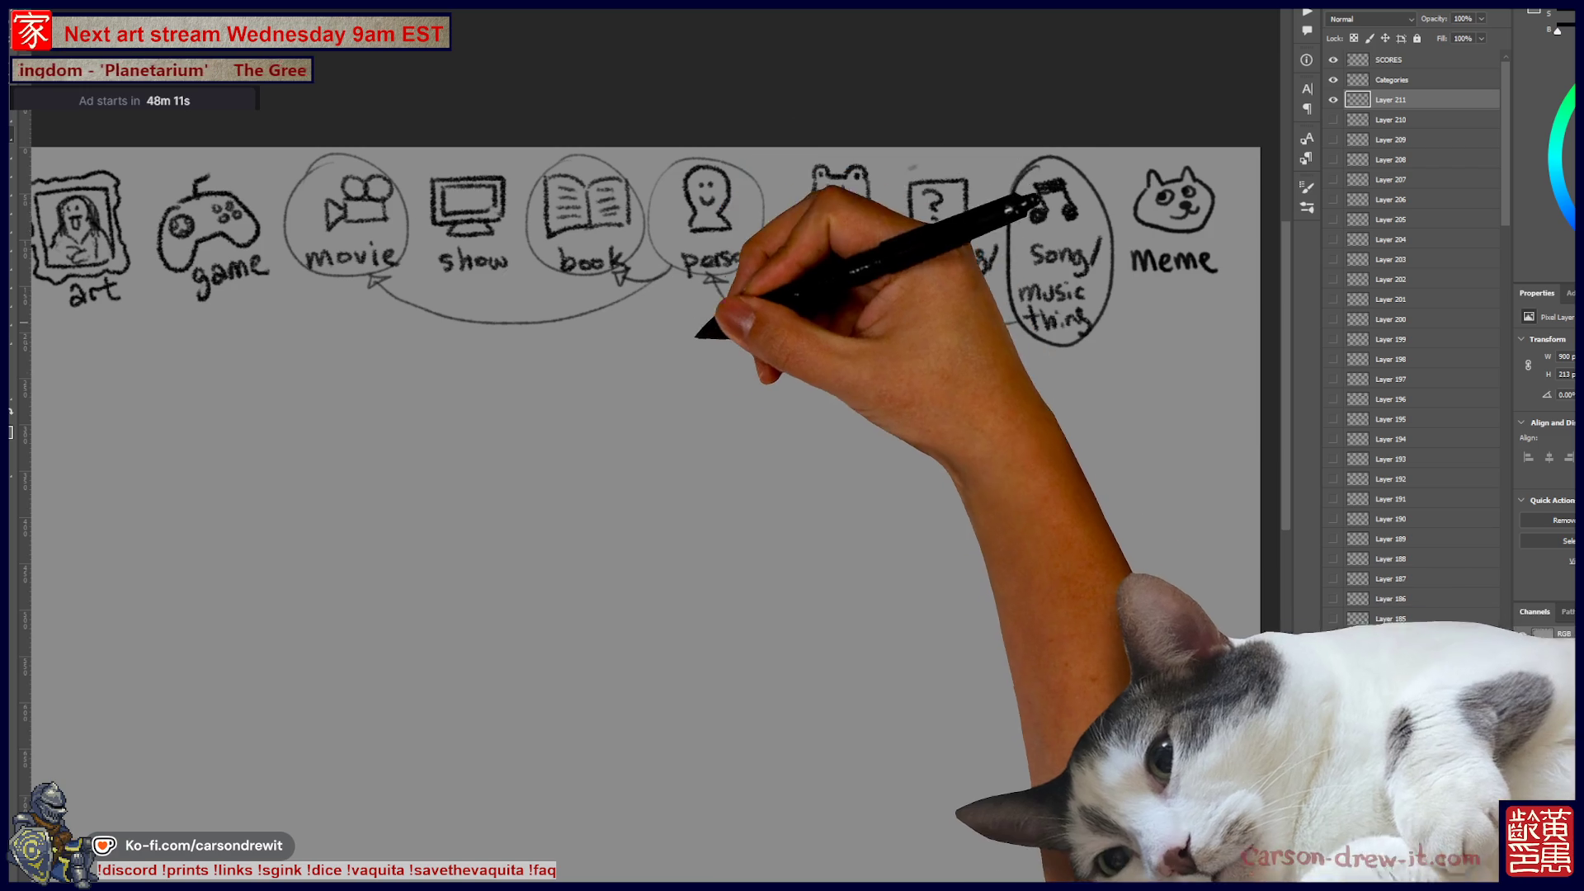
left_click_drag(479, 394, 635, 388)
Step: Finish the word-blank dashes, circling the last two and linking the first long dash to Song
left_click_drag(654, 389, 879, 396)
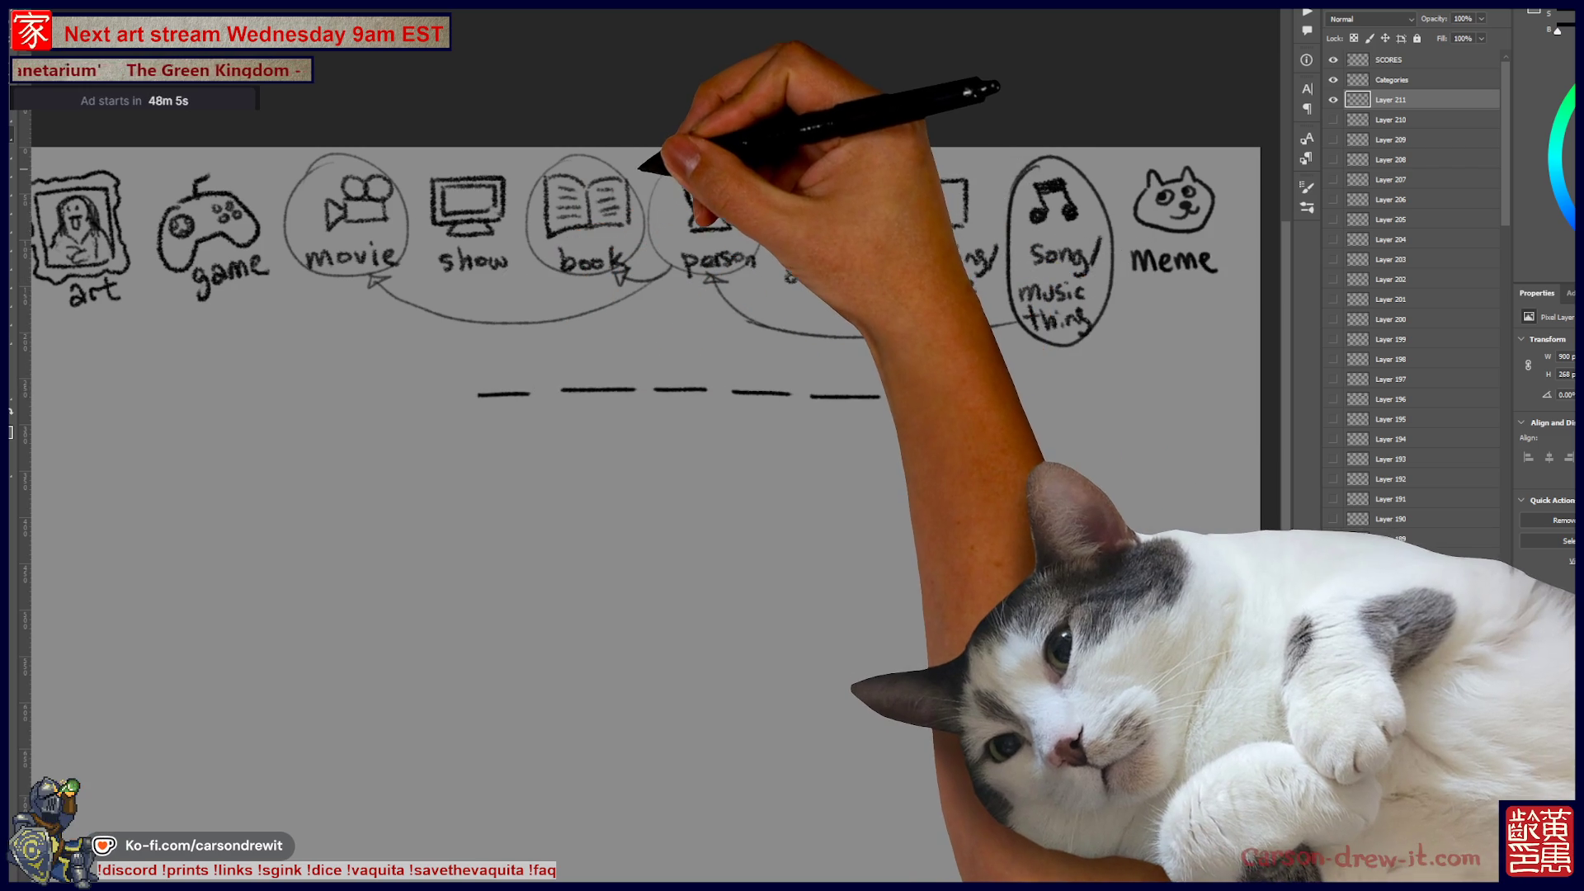
left_click_drag(813, 446, 725, 417)
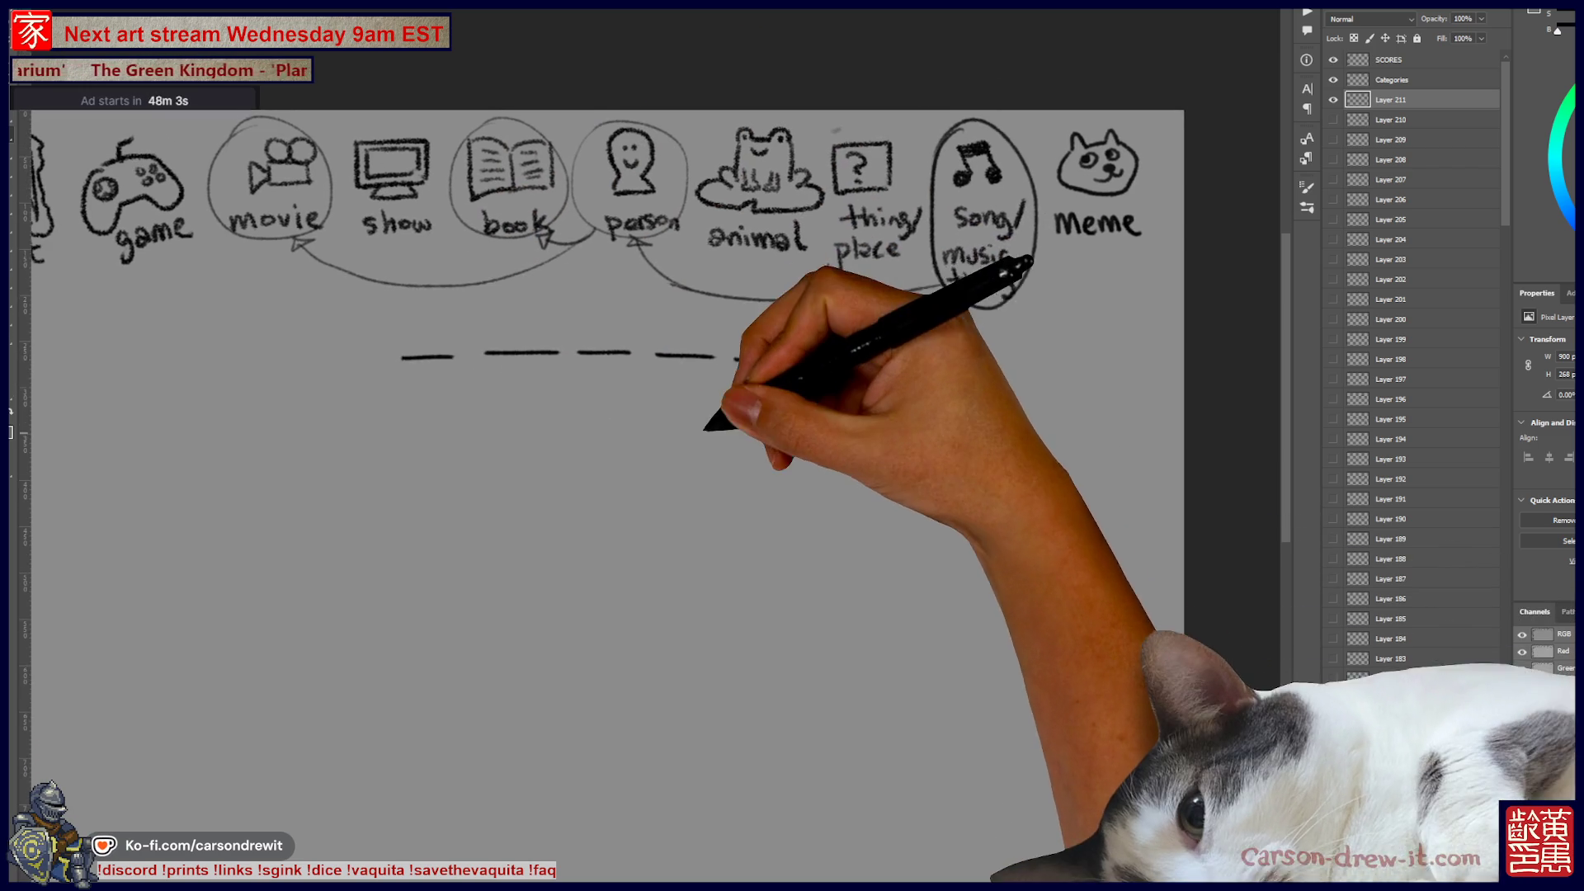
mouse_move(693, 314)
left_mouse_down()
mouse_move(619, 239)
mouse_move(629, 247)
left_mouse_up()
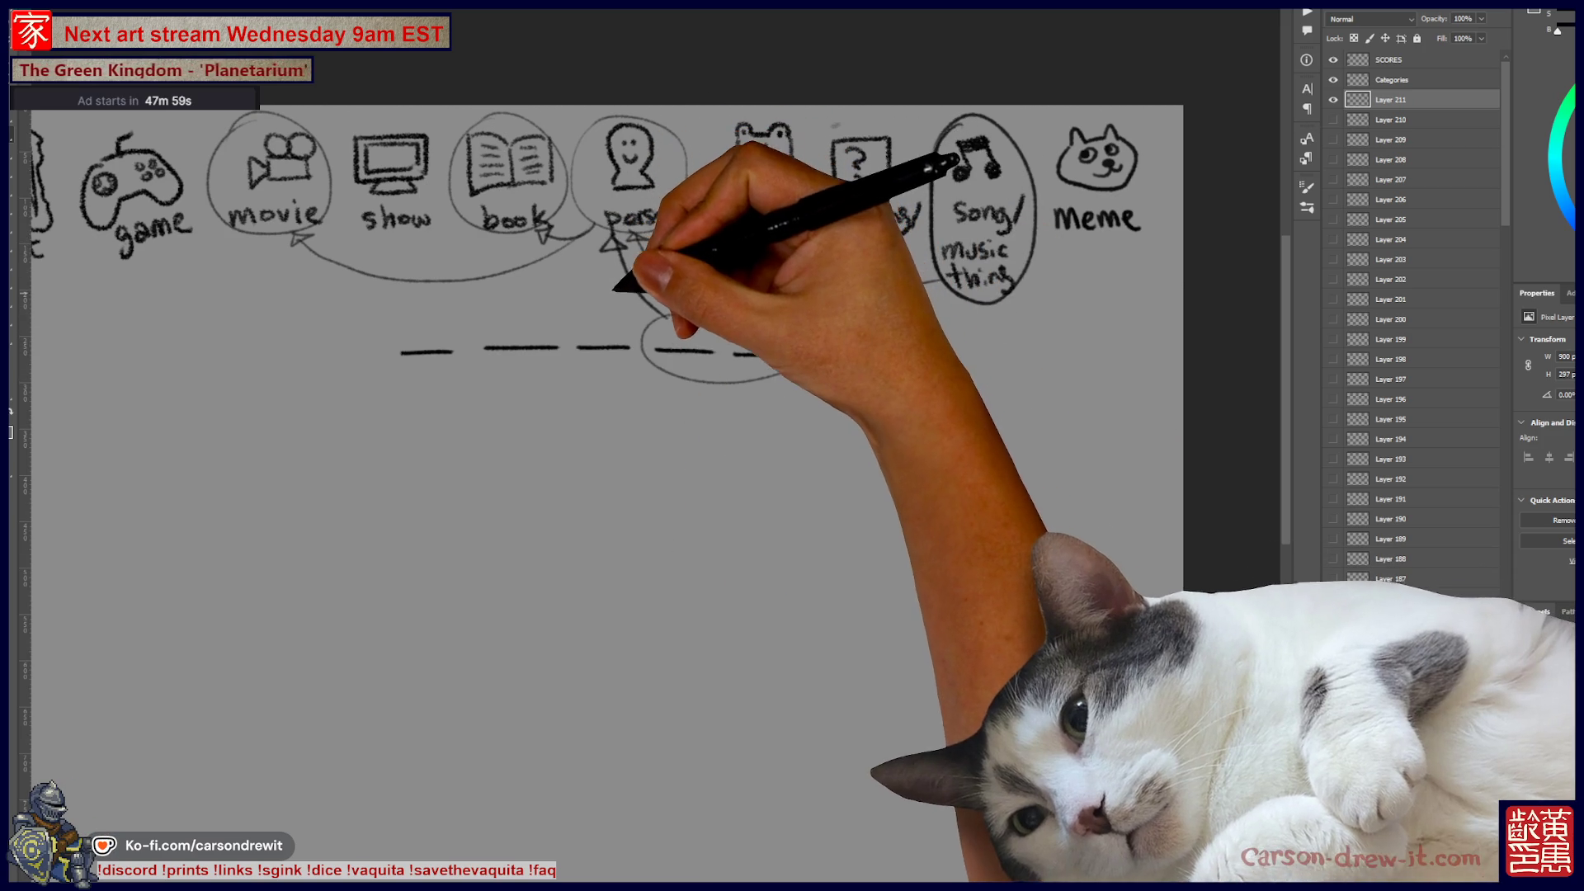
mouse_move(651, 456)
left_mouse_down()
mouse_move(681, 407)
mouse_move(716, 400)
mouse_move(706, 389)
left_mouse_up()
left_click_drag(578, 245, 627, 255)
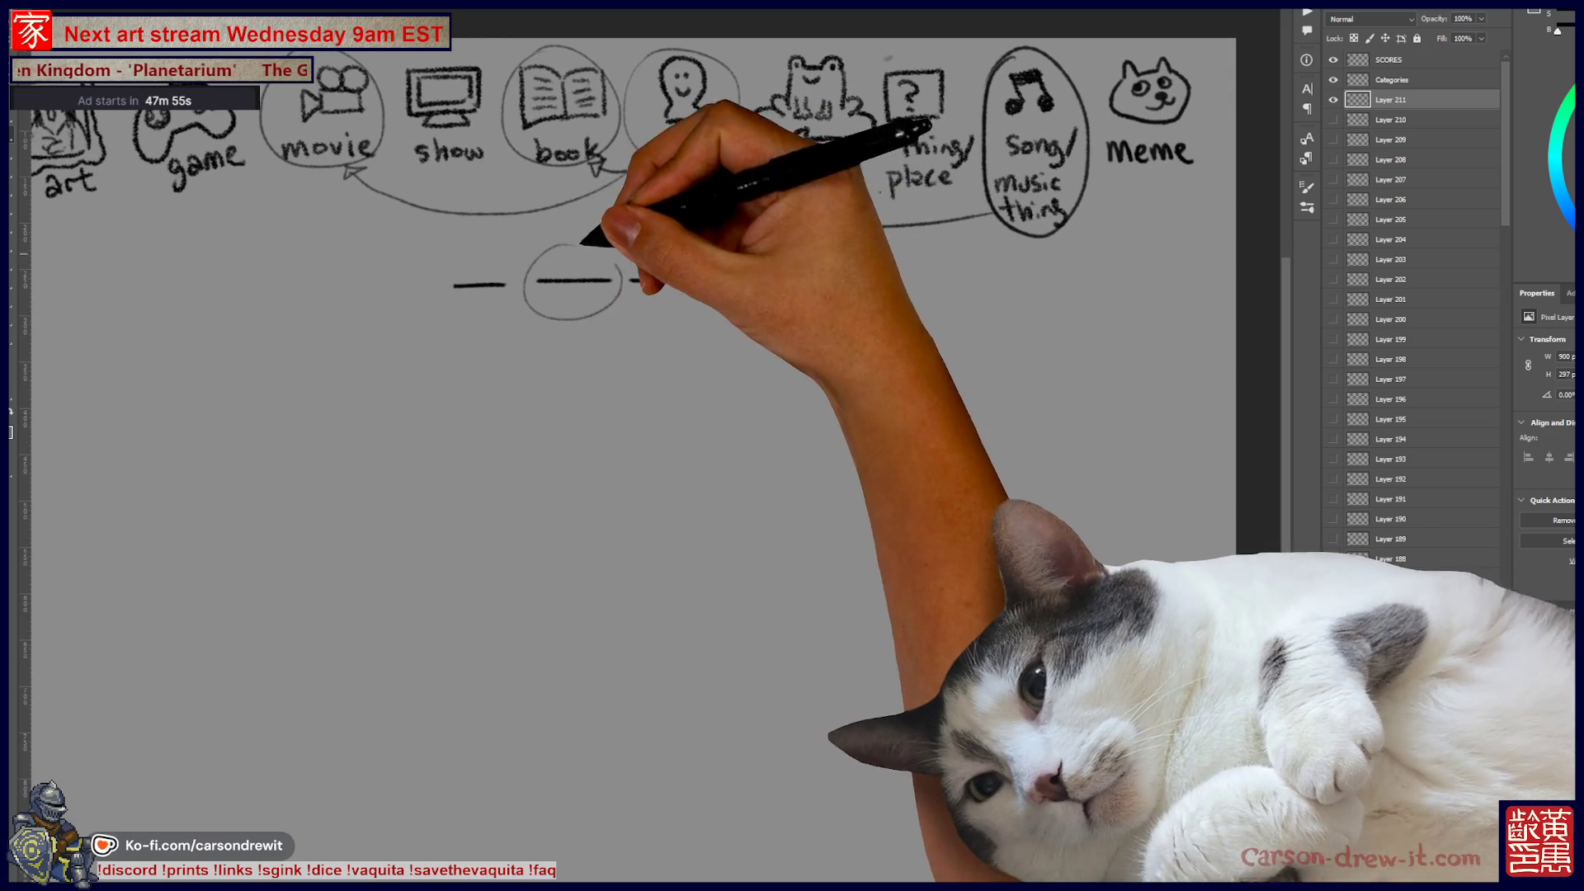
left_click_drag(594, 312, 997, 252)
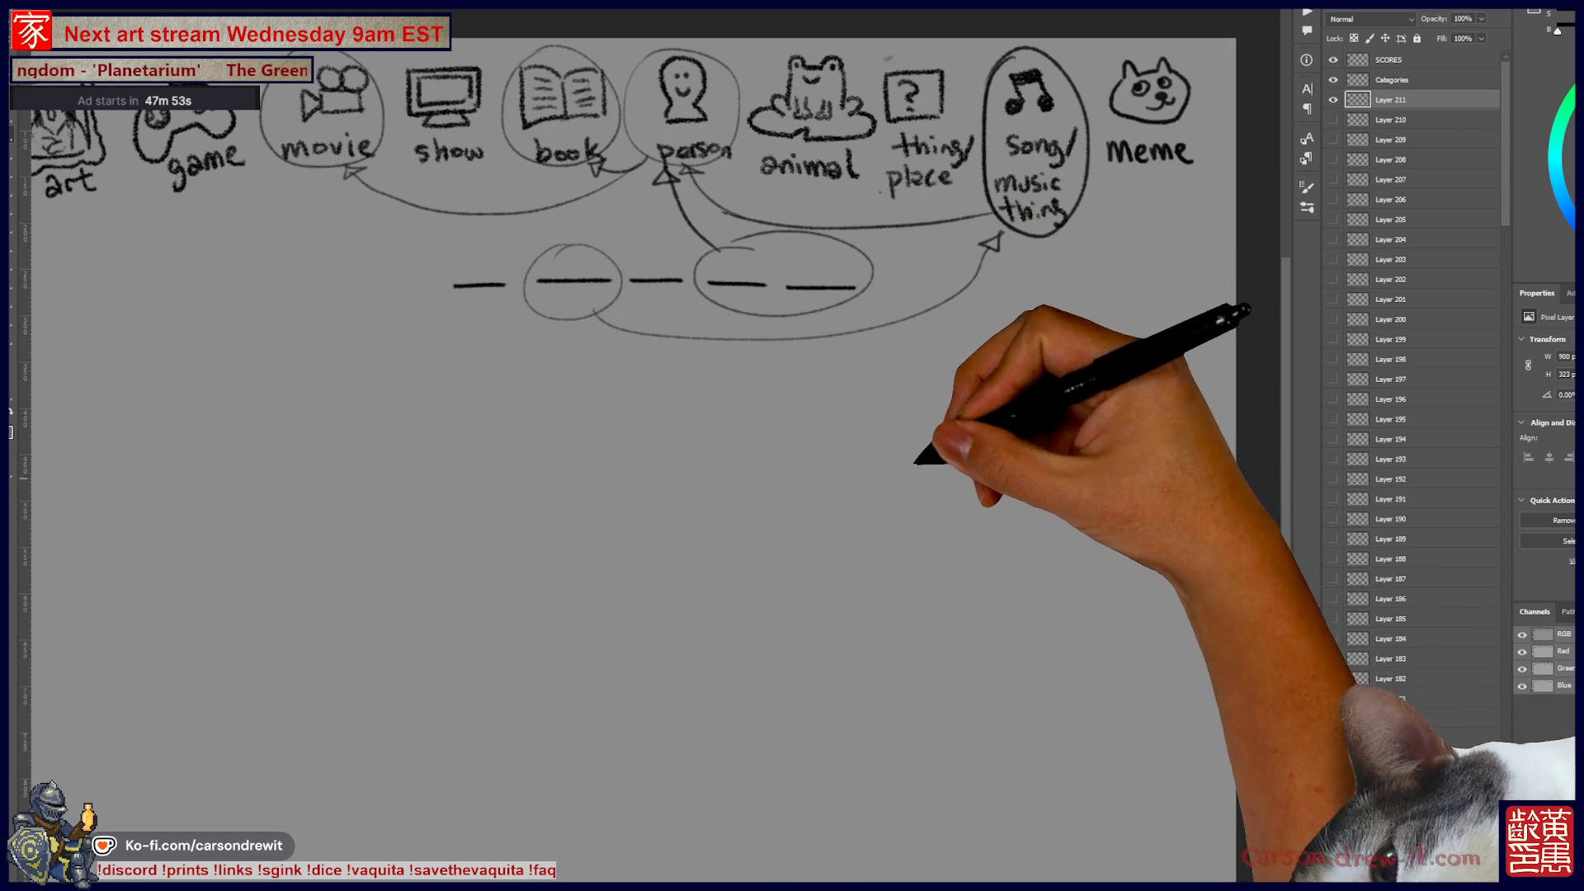
Step: Add the arrowhead at the song/music thing circle and start a curly-haired head below the blanks
left_click_drag(932, 417, 937, 389)
left_click_drag(689, 353, 785, 399)
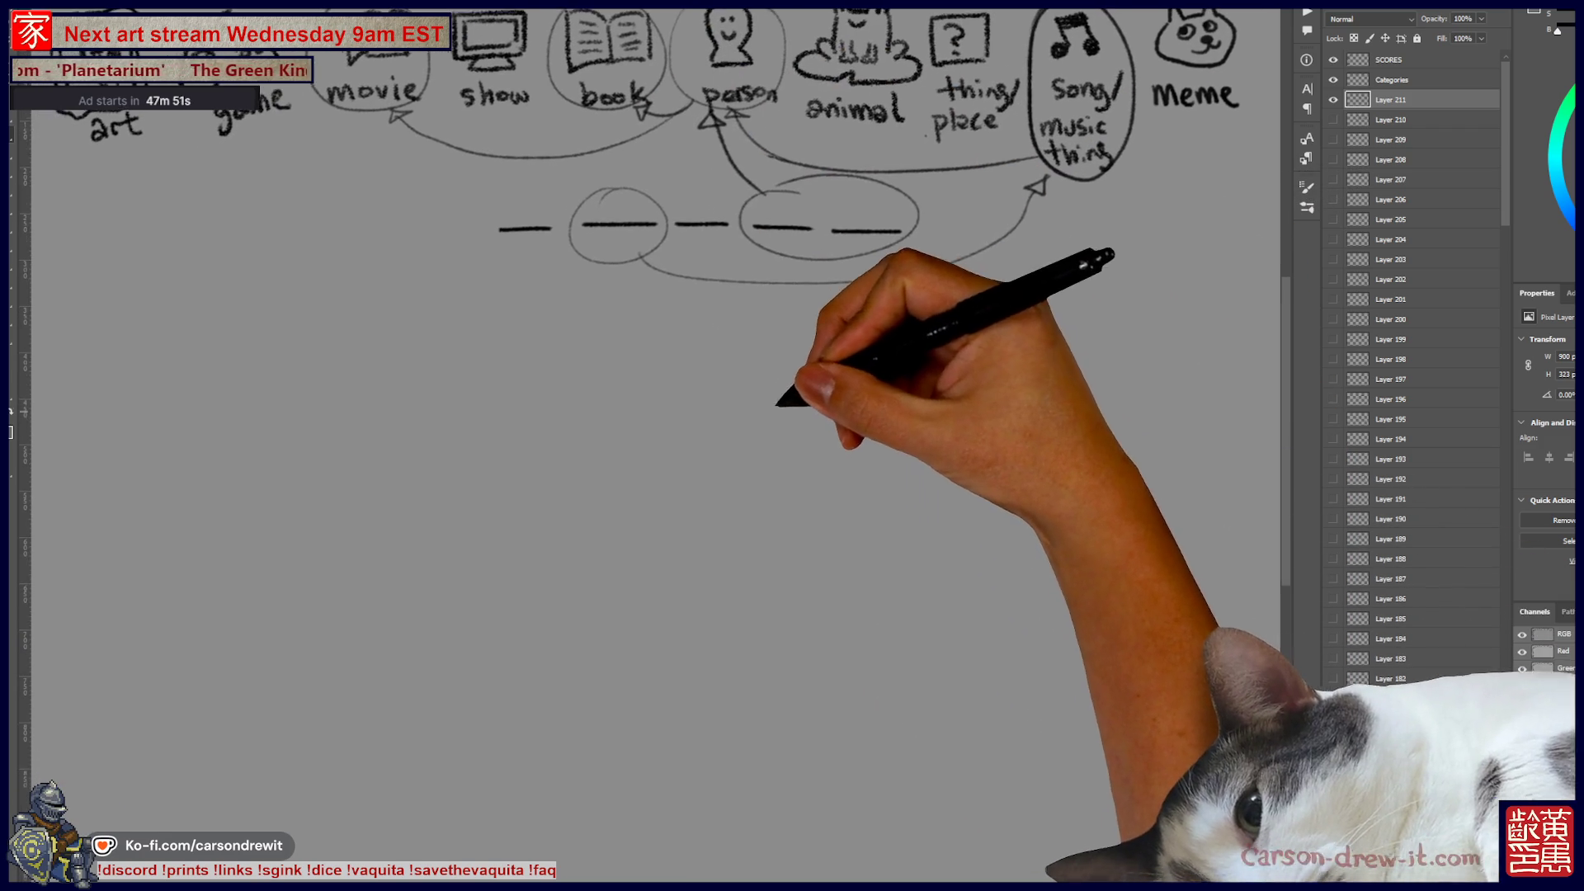
mouse_move(673, 410)
left_mouse_down()
mouse_move(654, 416)
mouse_move(709, 387)
mouse_move(734, 403)
left_mouse_up()
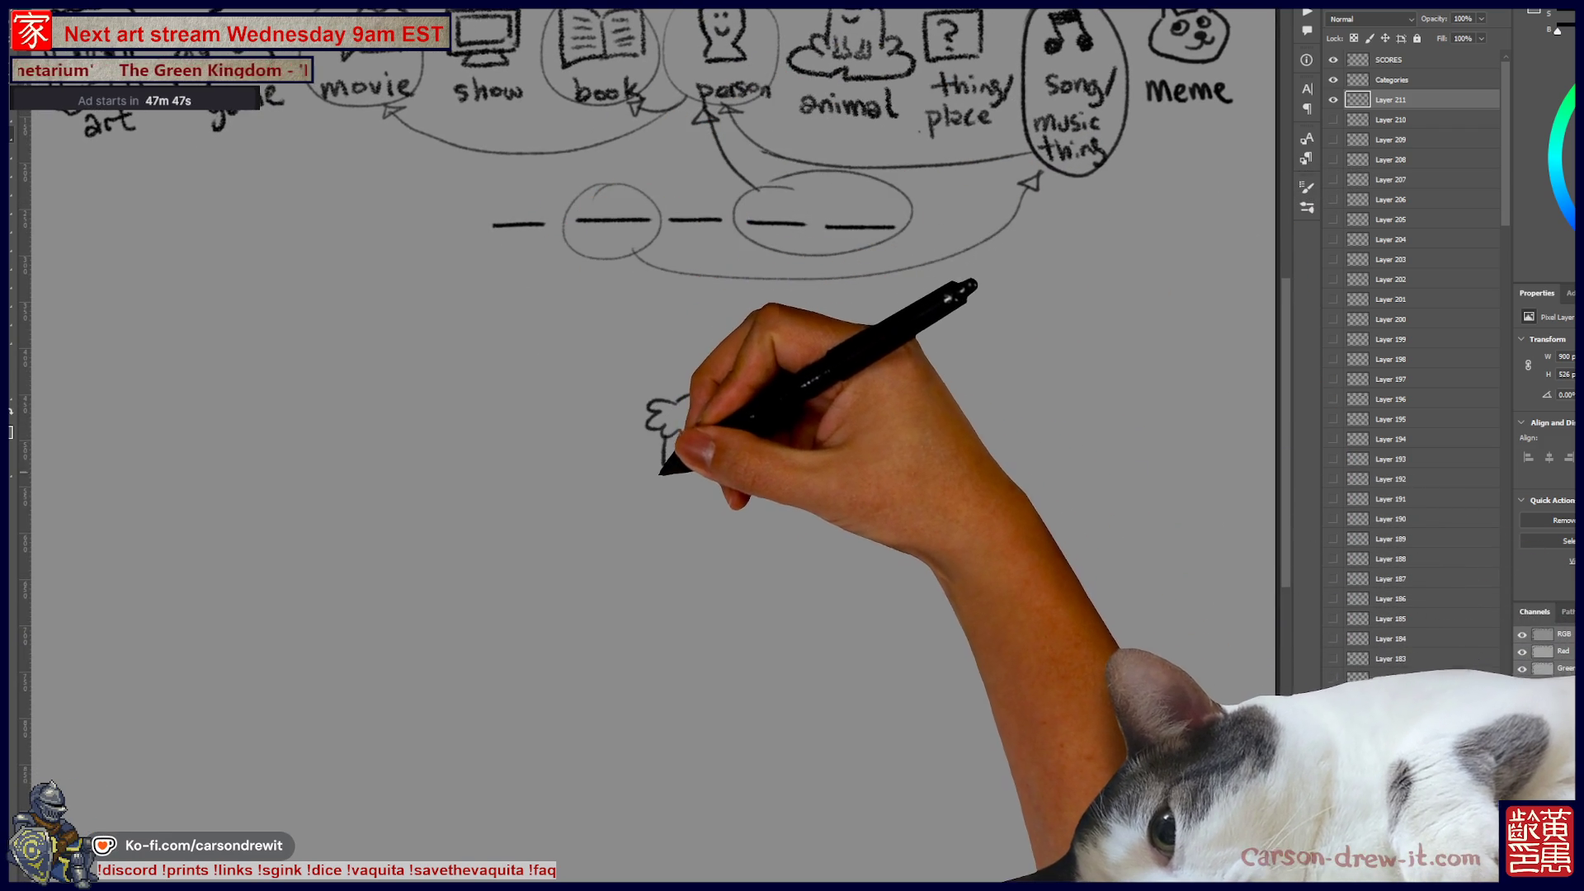
Step: Sketch the caveman's curly head and face, shaggy tunic with fringed hem, bare feet with curled toes, and right arm
left_click_drag(697, 450, 689, 466)
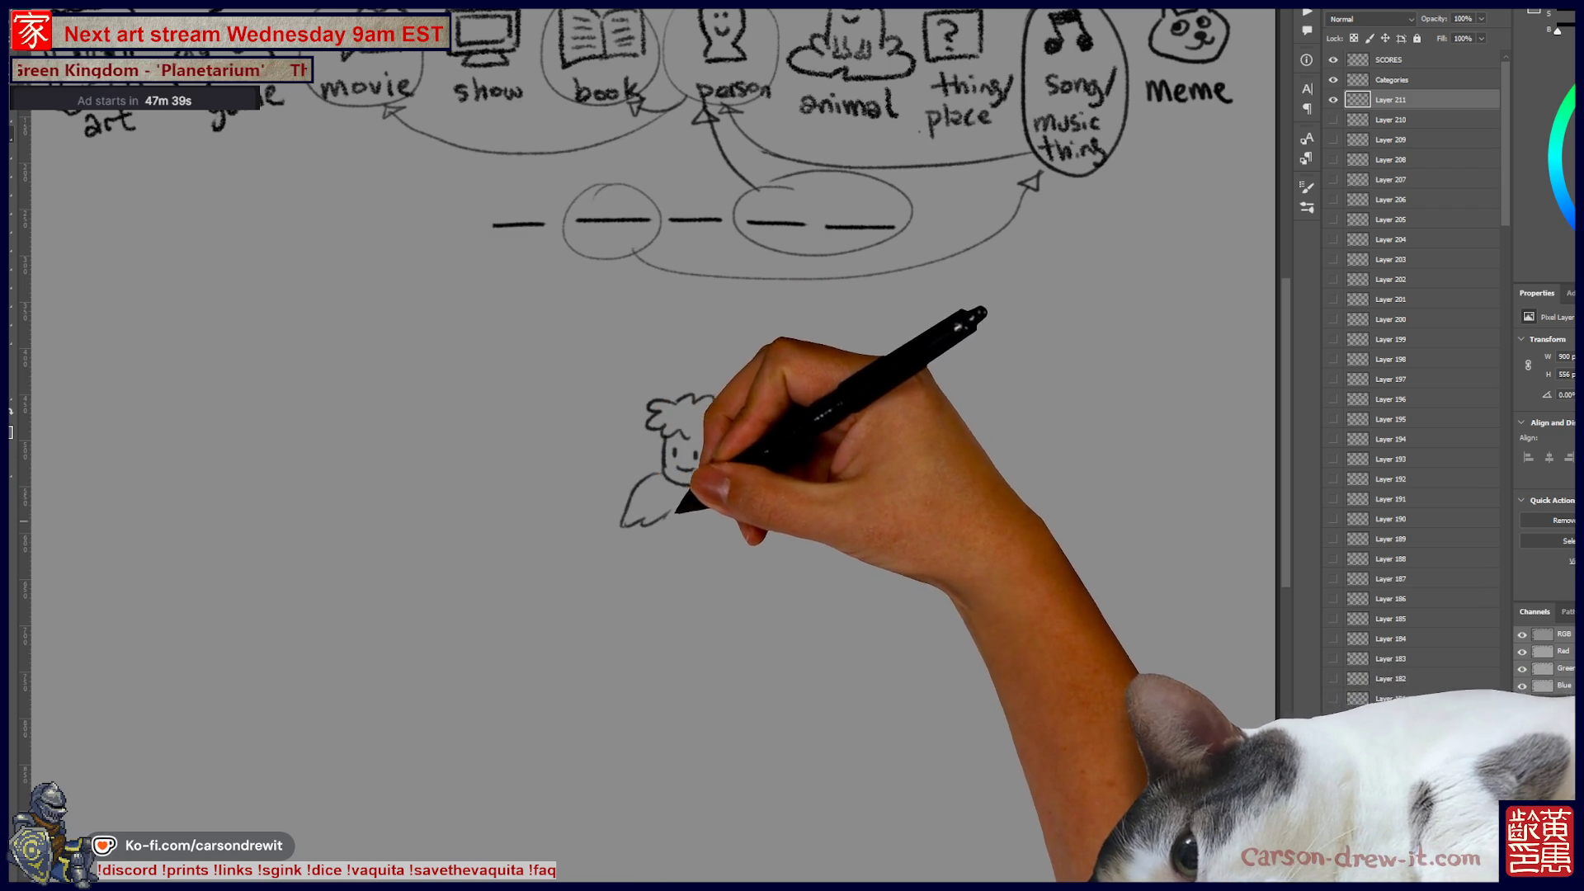
left_click_drag(736, 467, 780, 536)
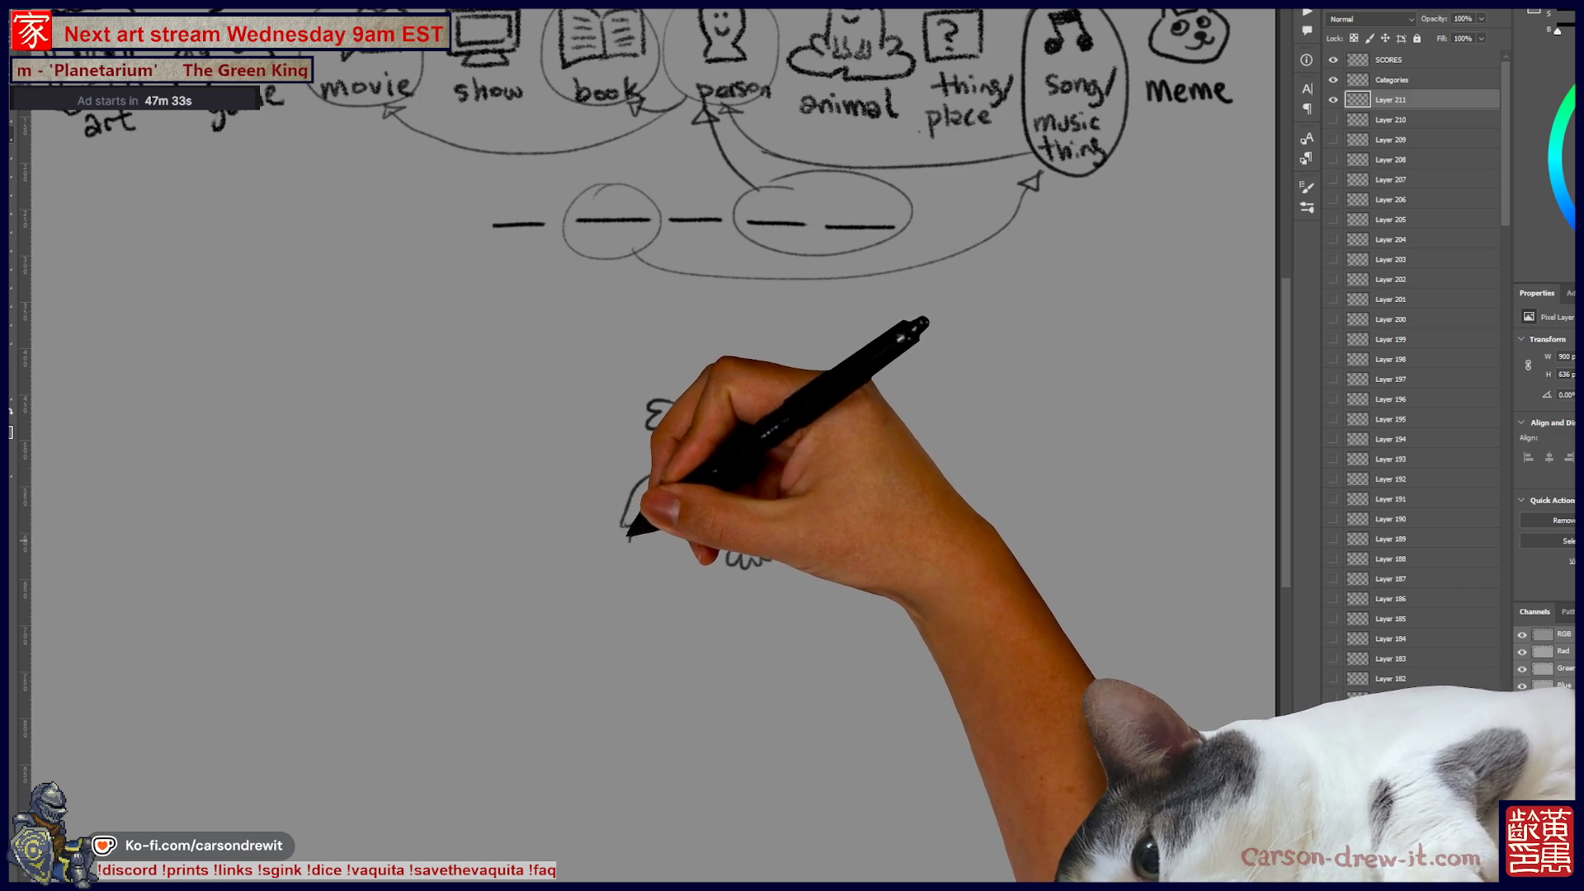
left_click_drag(626, 537, 640, 553)
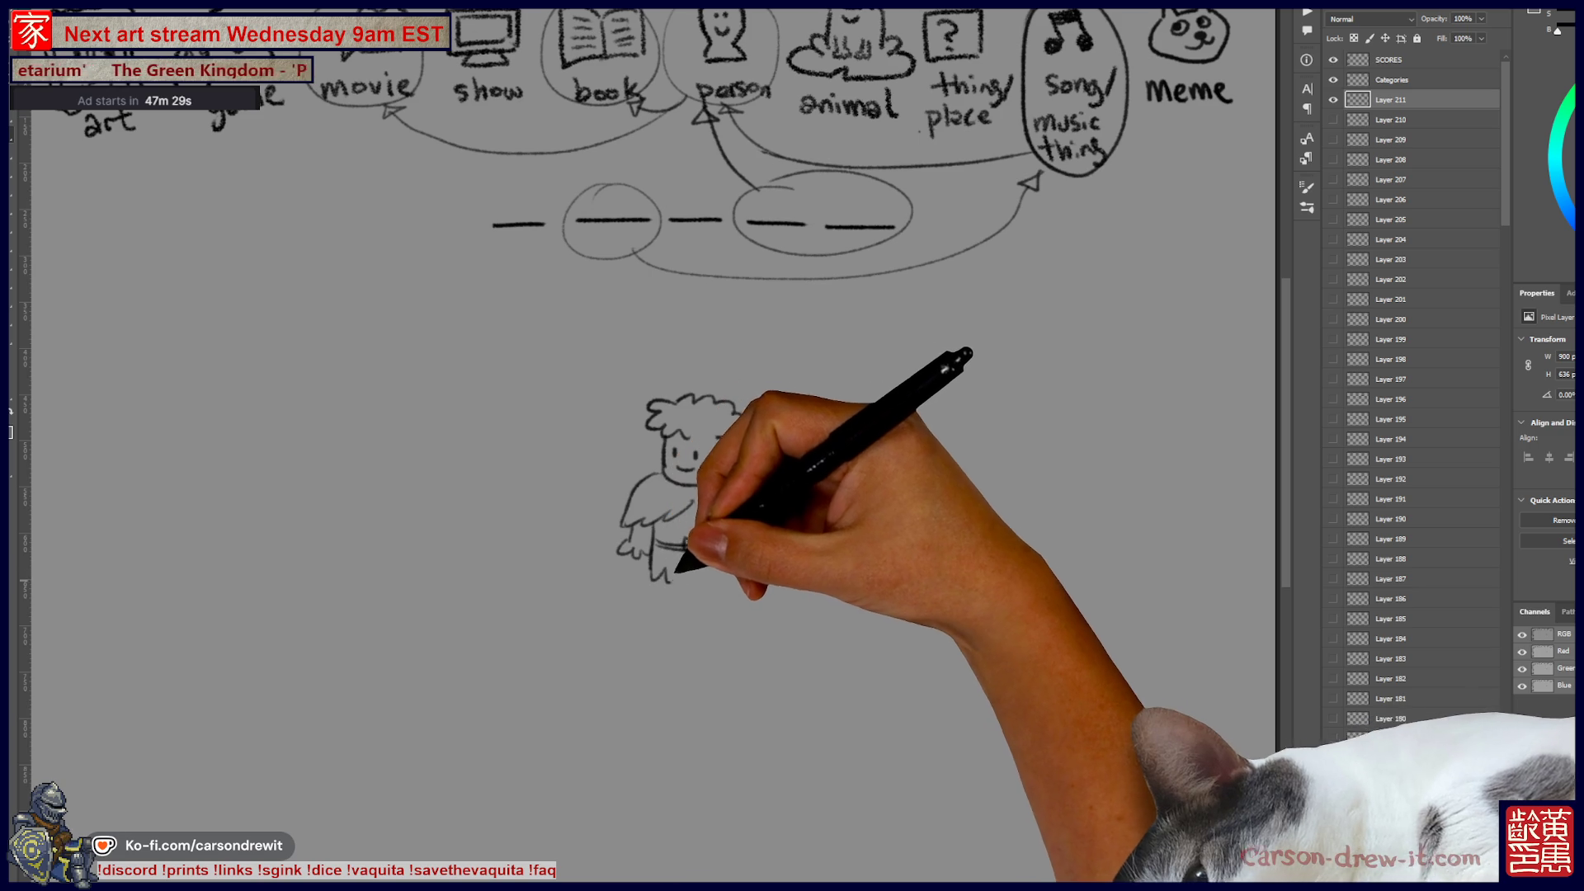
left_click_drag(715, 578, 740, 575)
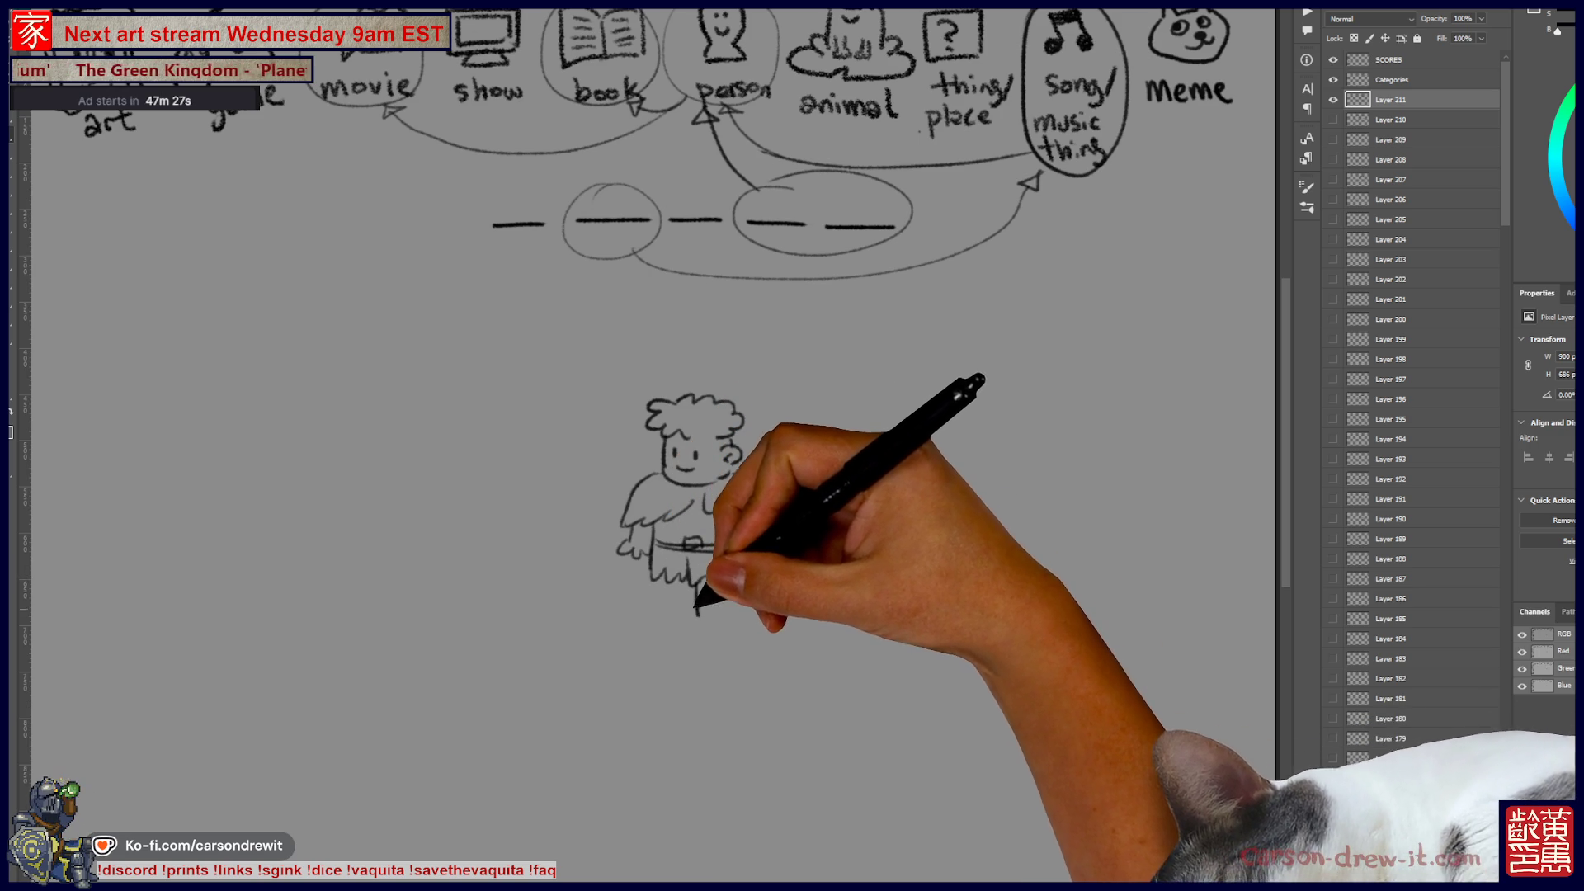
left_click_drag(656, 618, 741, 628)
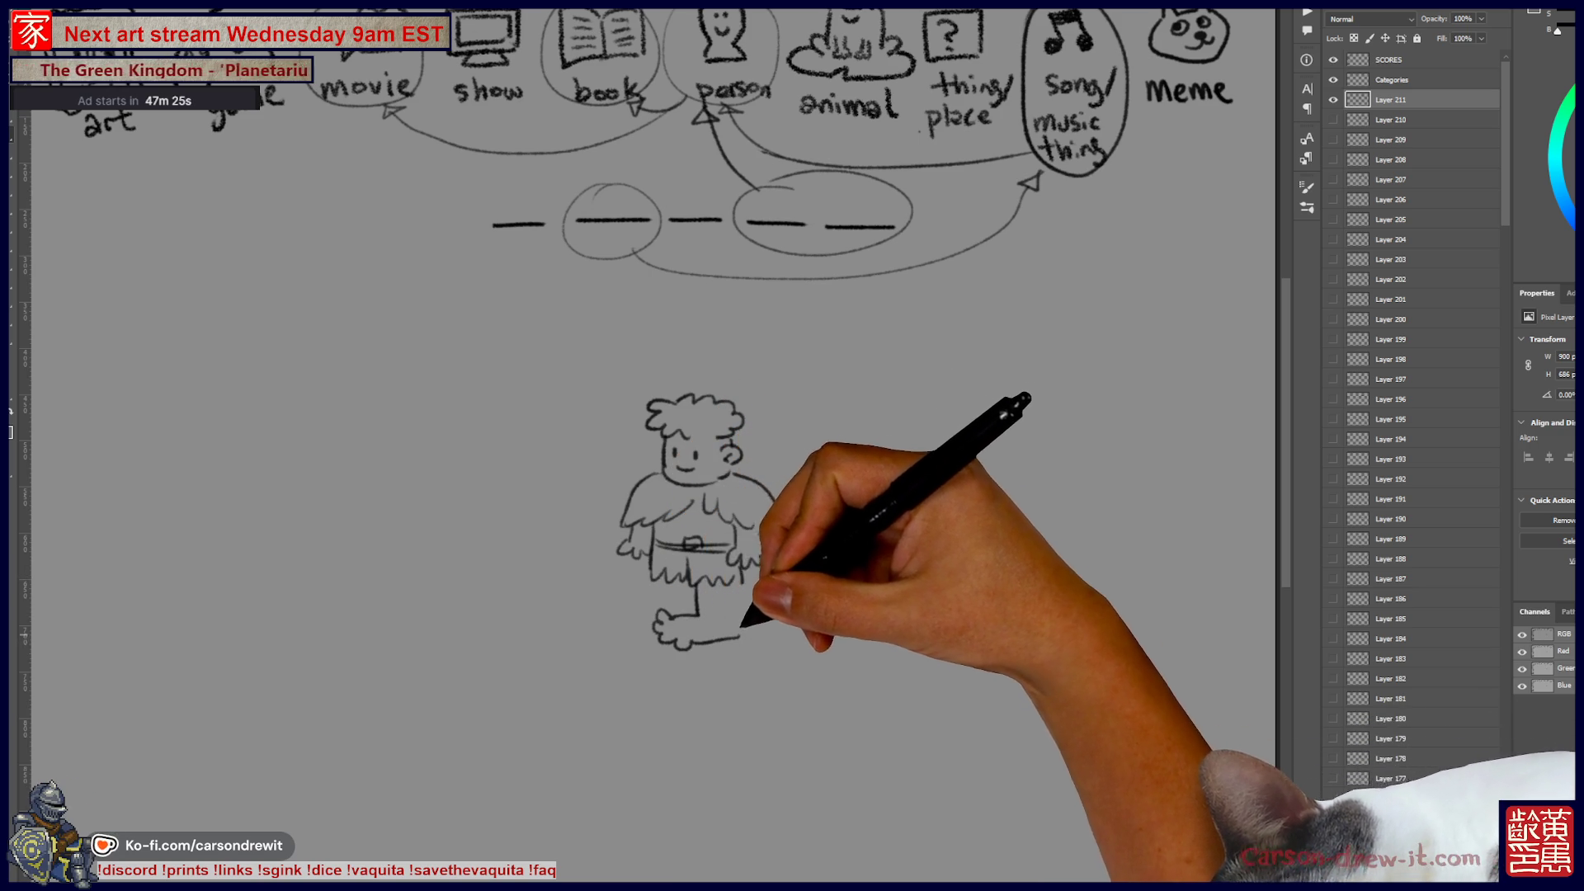
mouse_move(652, 596)
left_mouse_down()
mouse_move(611, 615)
mouse_move(634, 627)
mouse_move(642, 593)
mouse_move(703, 612)
left_mouse_up()
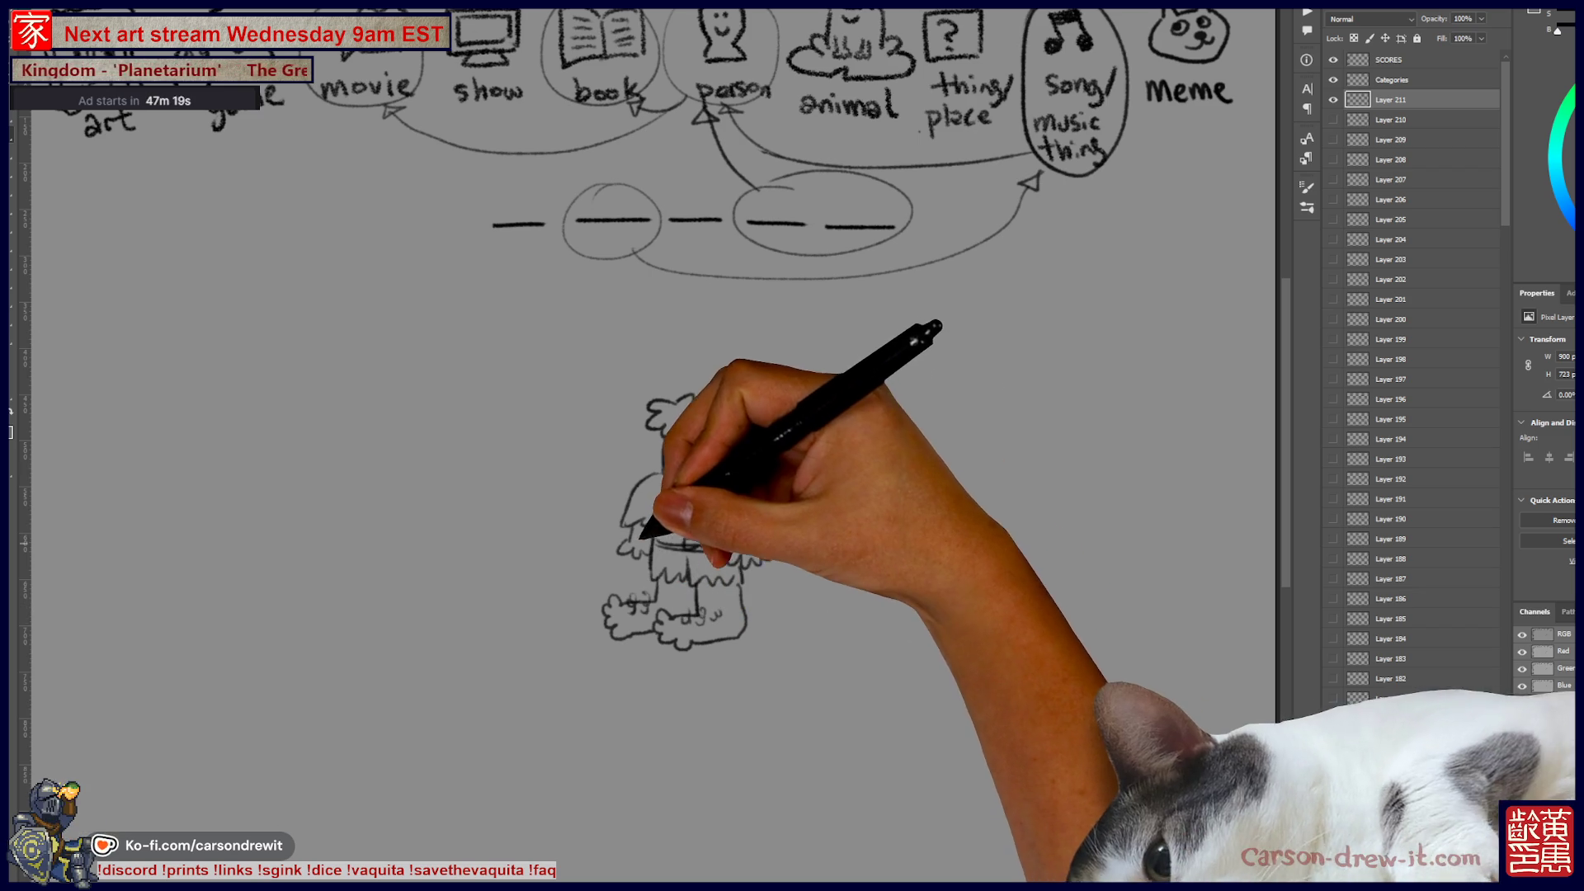
left_click_drag(761, 530, 755, 549)
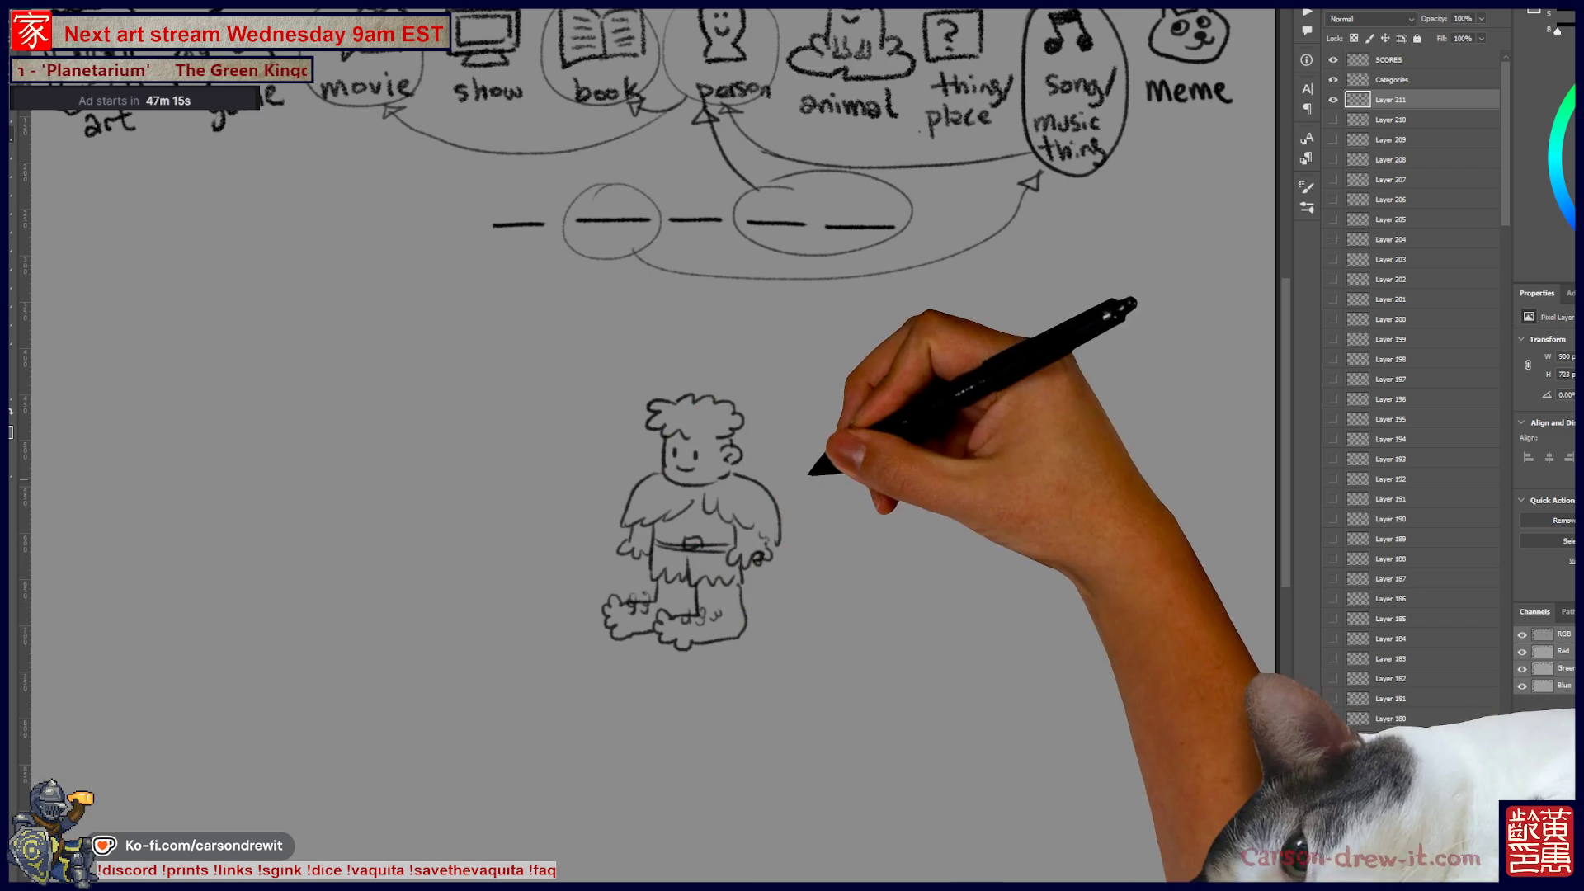
left_click_drag(971, 494, 1010, 503)
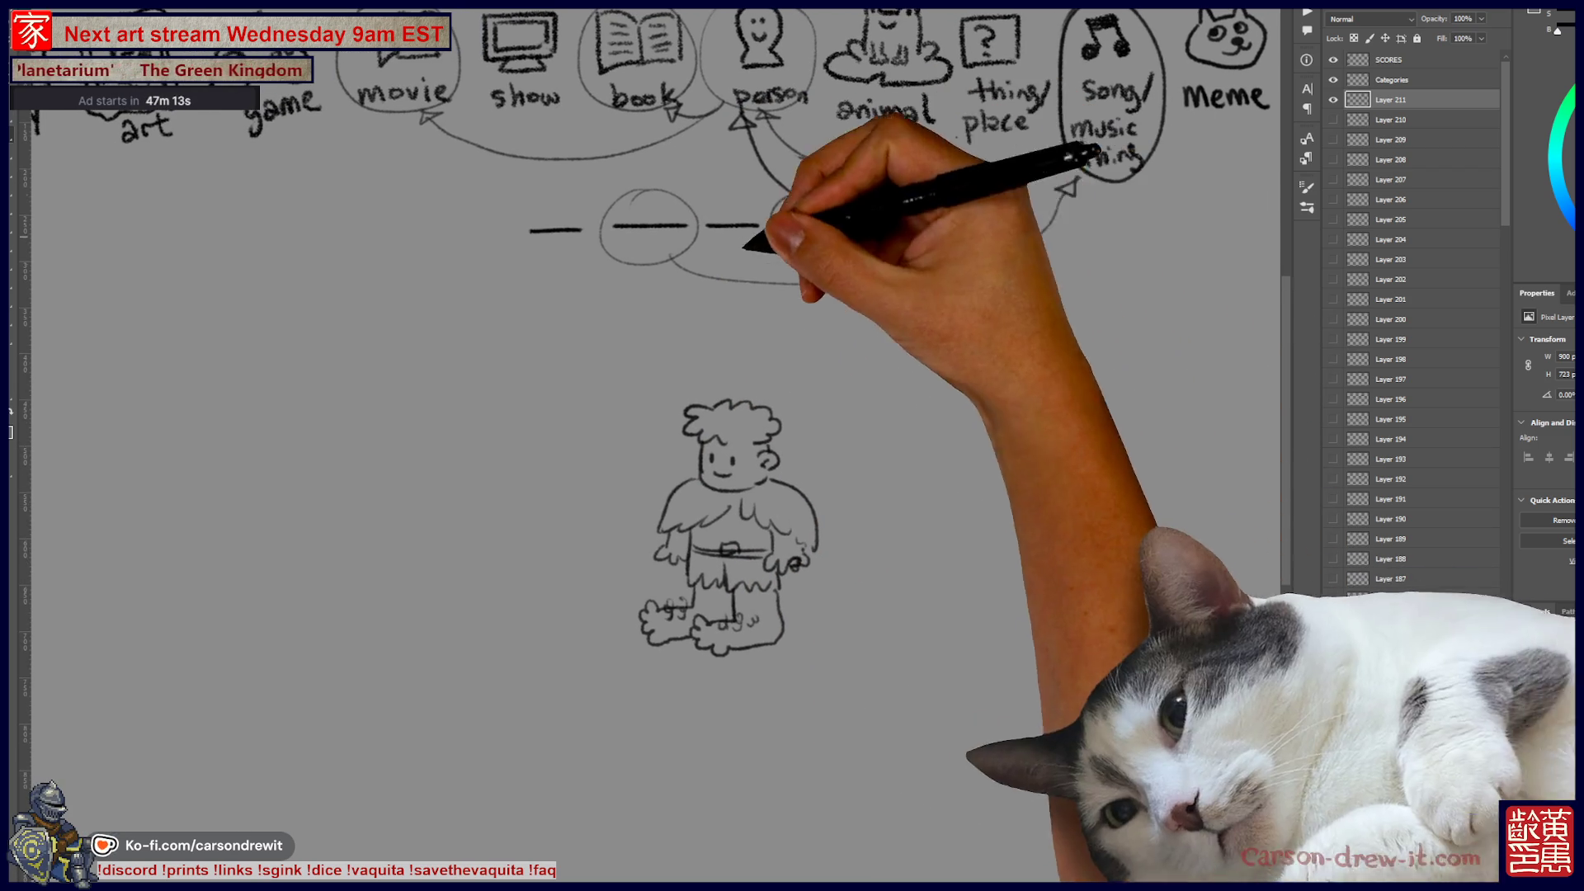
Step: Draw the singer's head with hatched hair, a microphone on a stand with base, and his body
left_click_drag(781, 223, 778, 219)
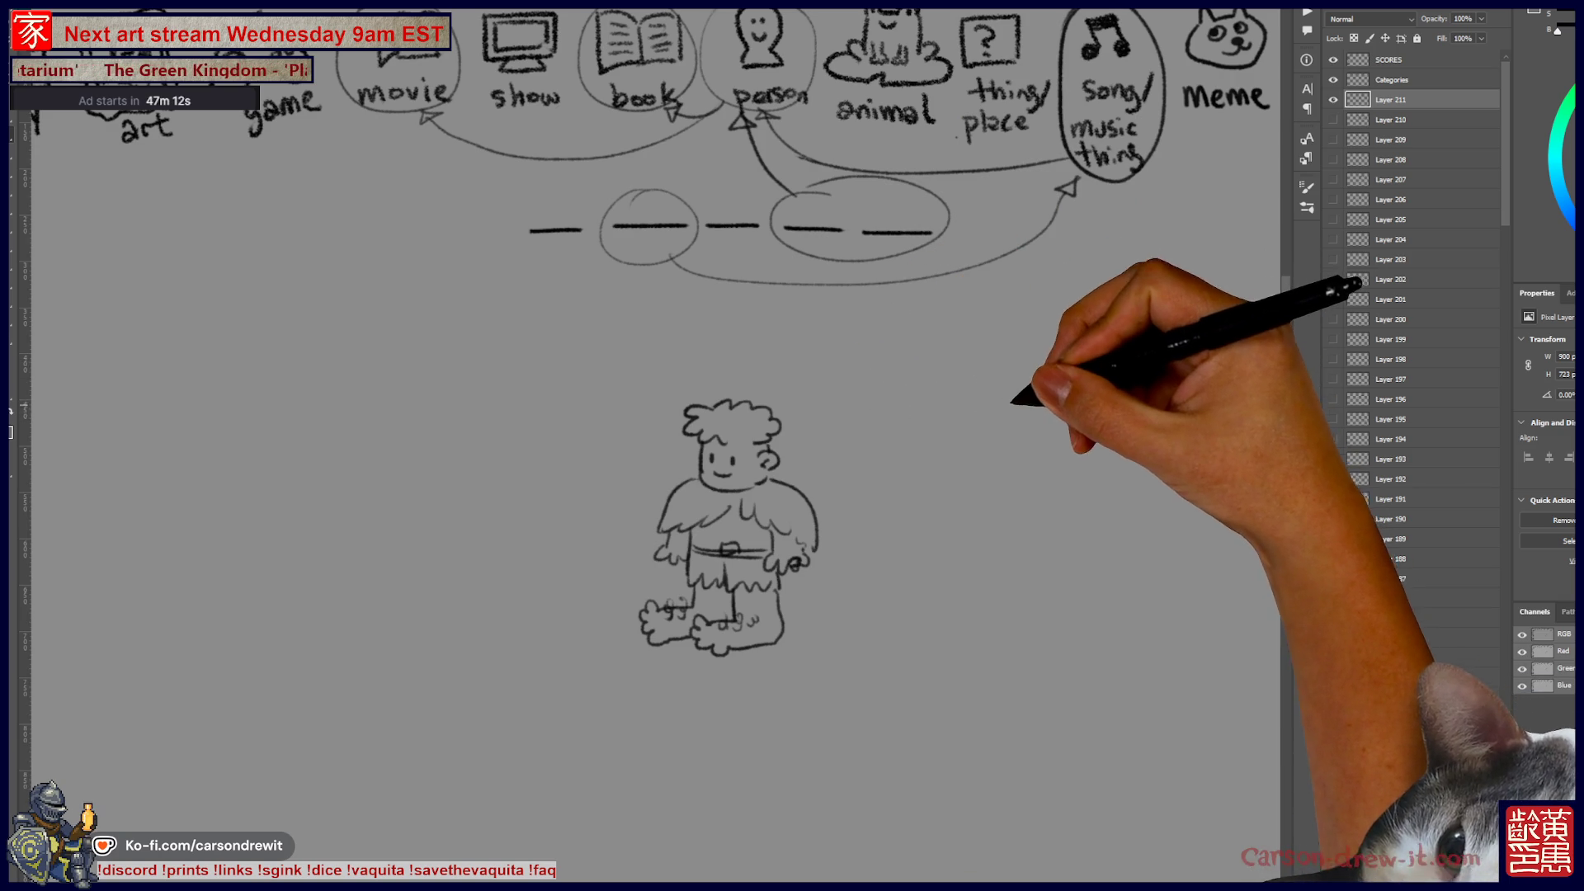
left_click_drag(1013, 404, 1077, 410)
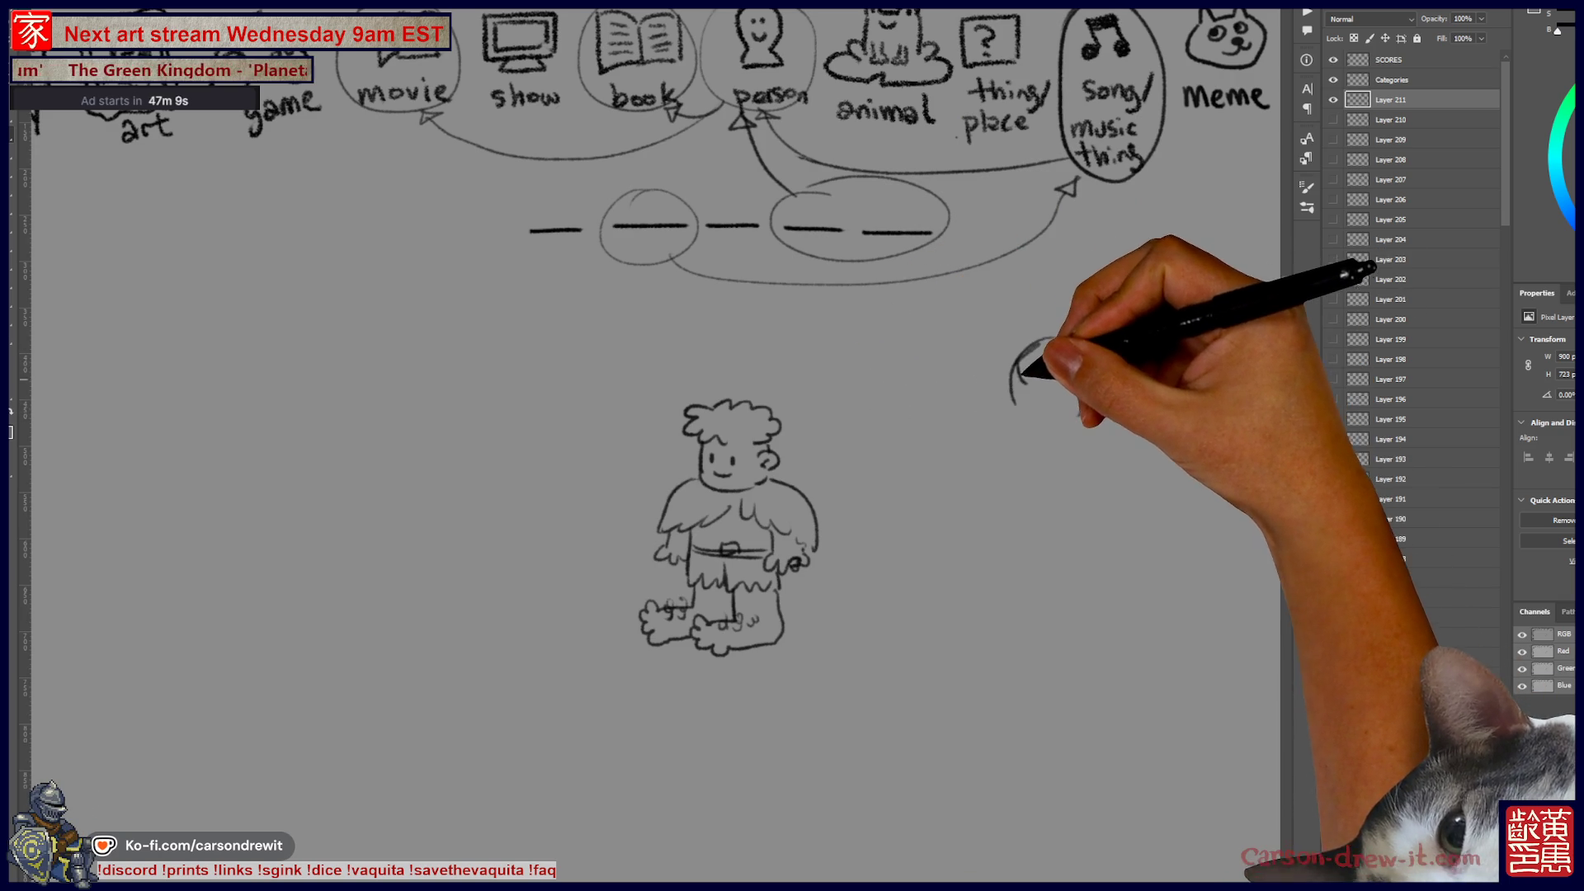
left_click_drag(1035, 363, 1026, 394)
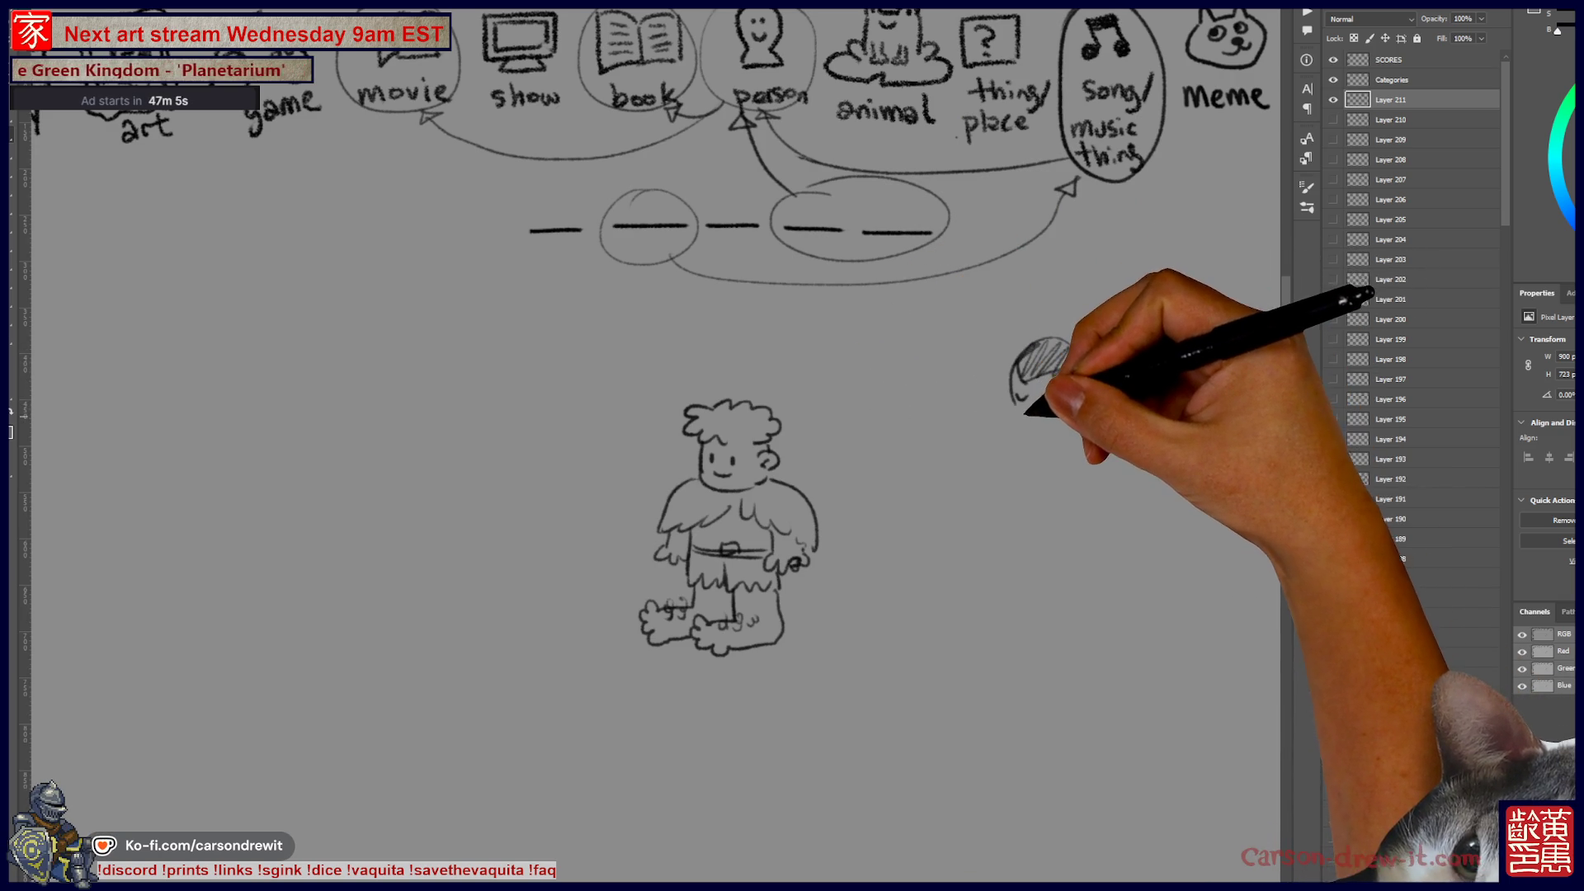
left_click_drag(1031, 394, 1076, 393)
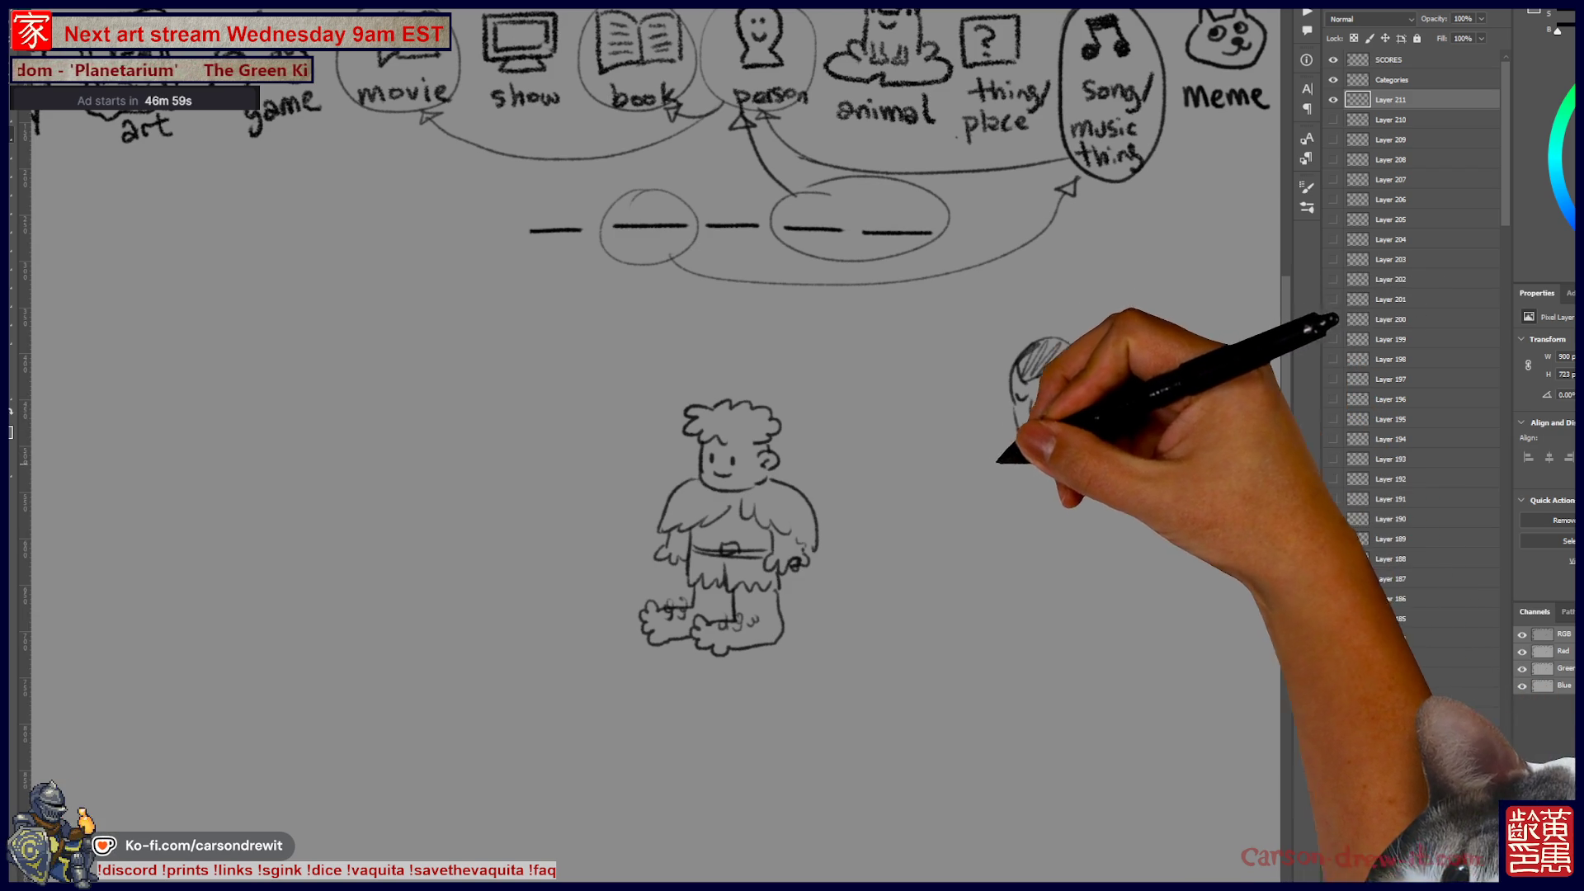
left_click_drag(996, 435, 1007, 456)
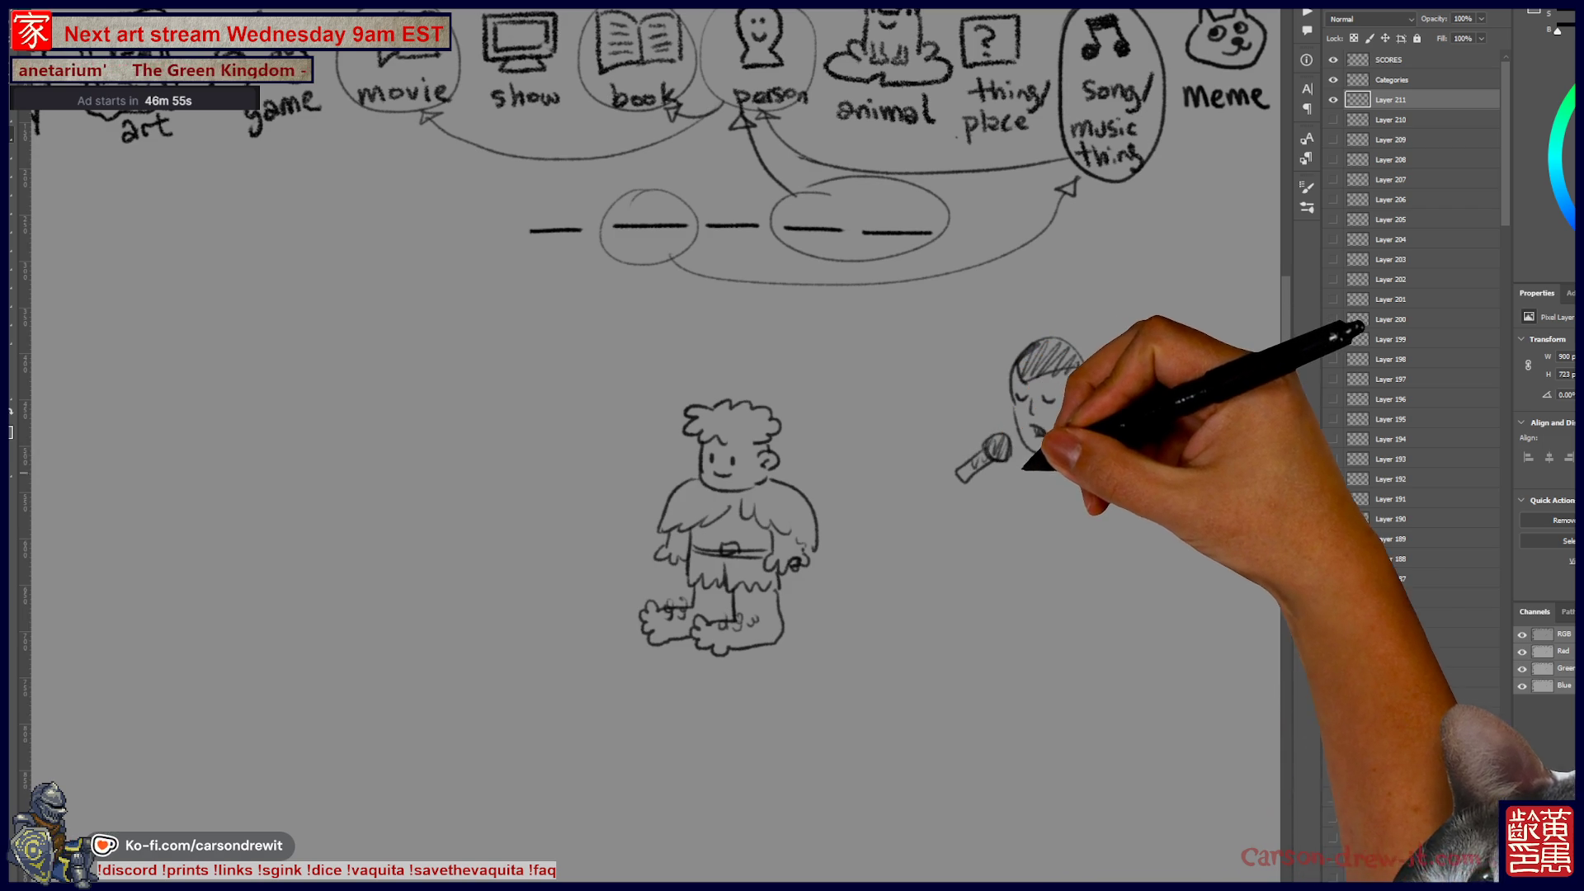
left_click_drag(1023, 454, 1019, 520)
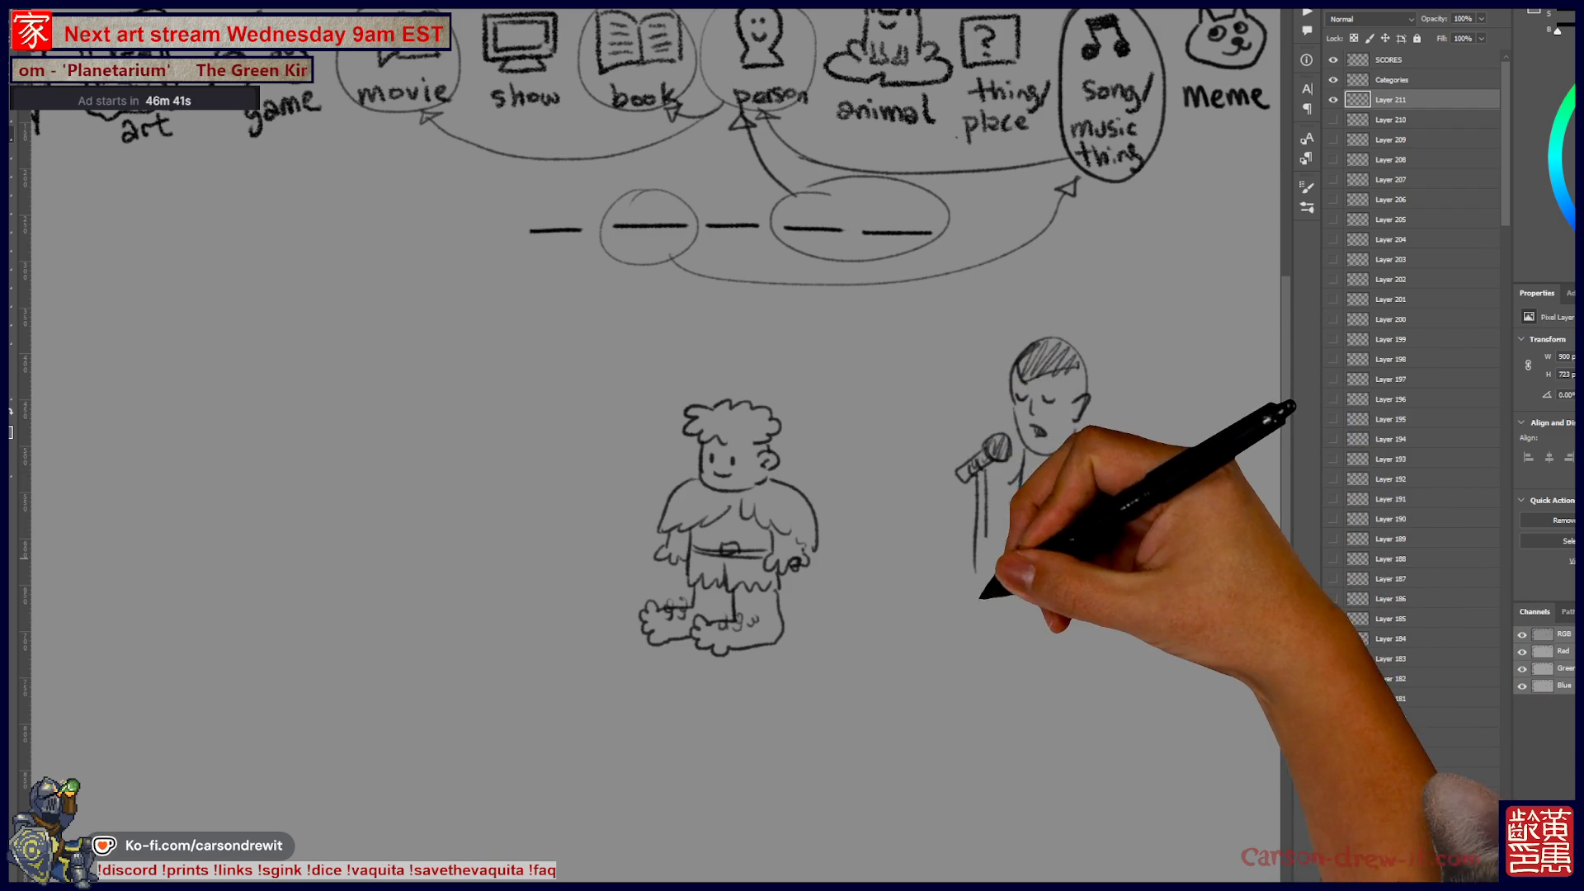
mouse_move(981, 551)
left_mouse_down()
mouse_move(980, 631)
mouse_move(1014, 627)
left_mouse_up()
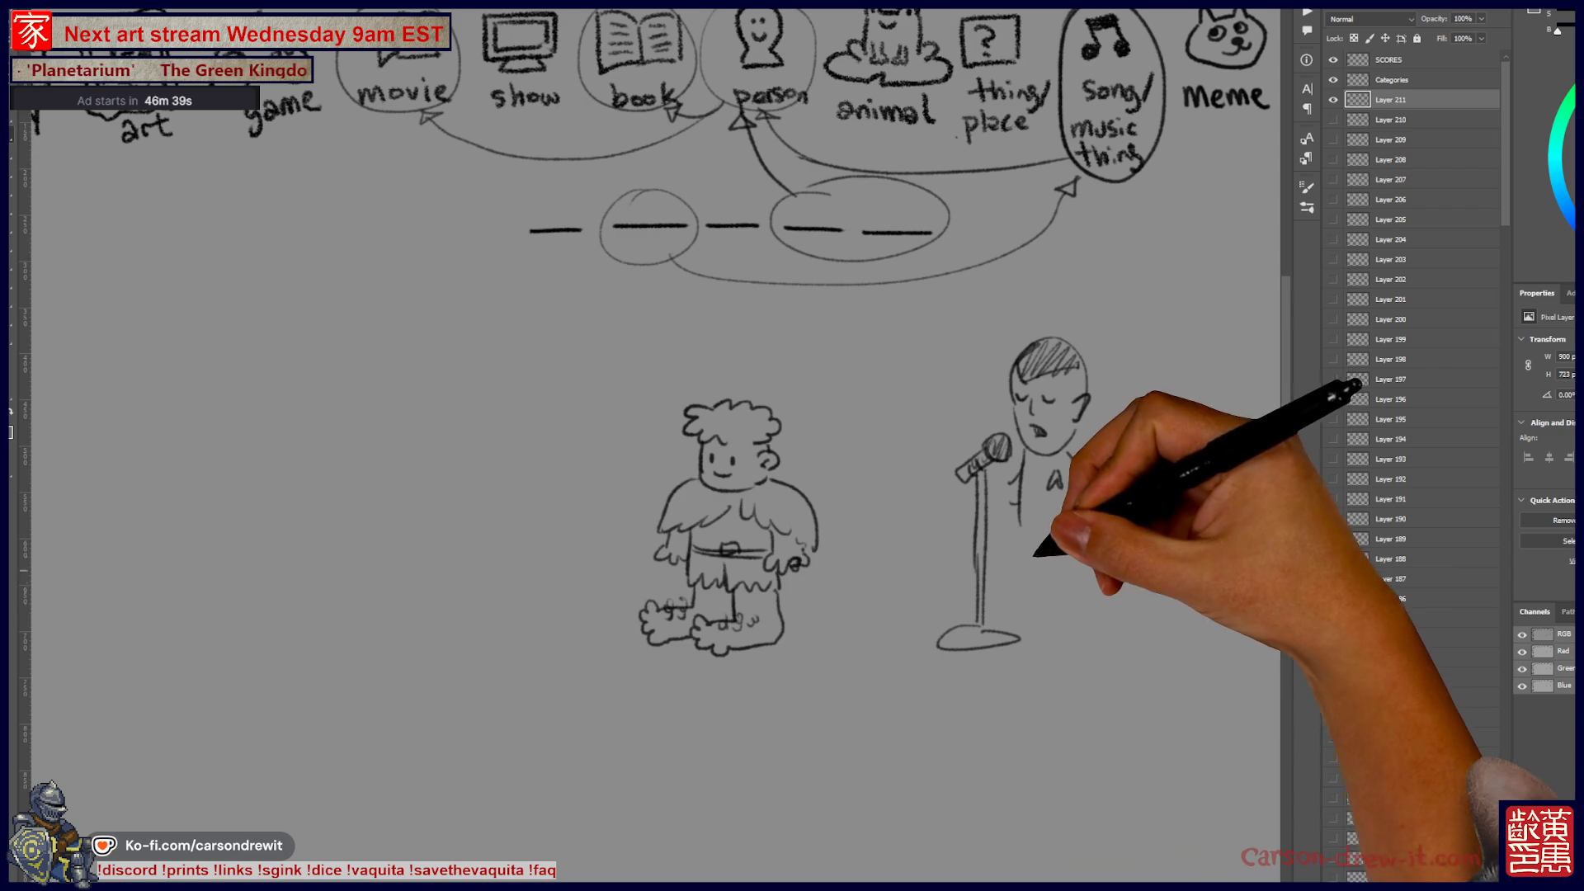
mouse_move(1021, 513)
left_mouse_down()
mouse_move(1023, 594)
mouse_move(1060, 548)
mouse_move(1071, 617)
left_mouse_up()
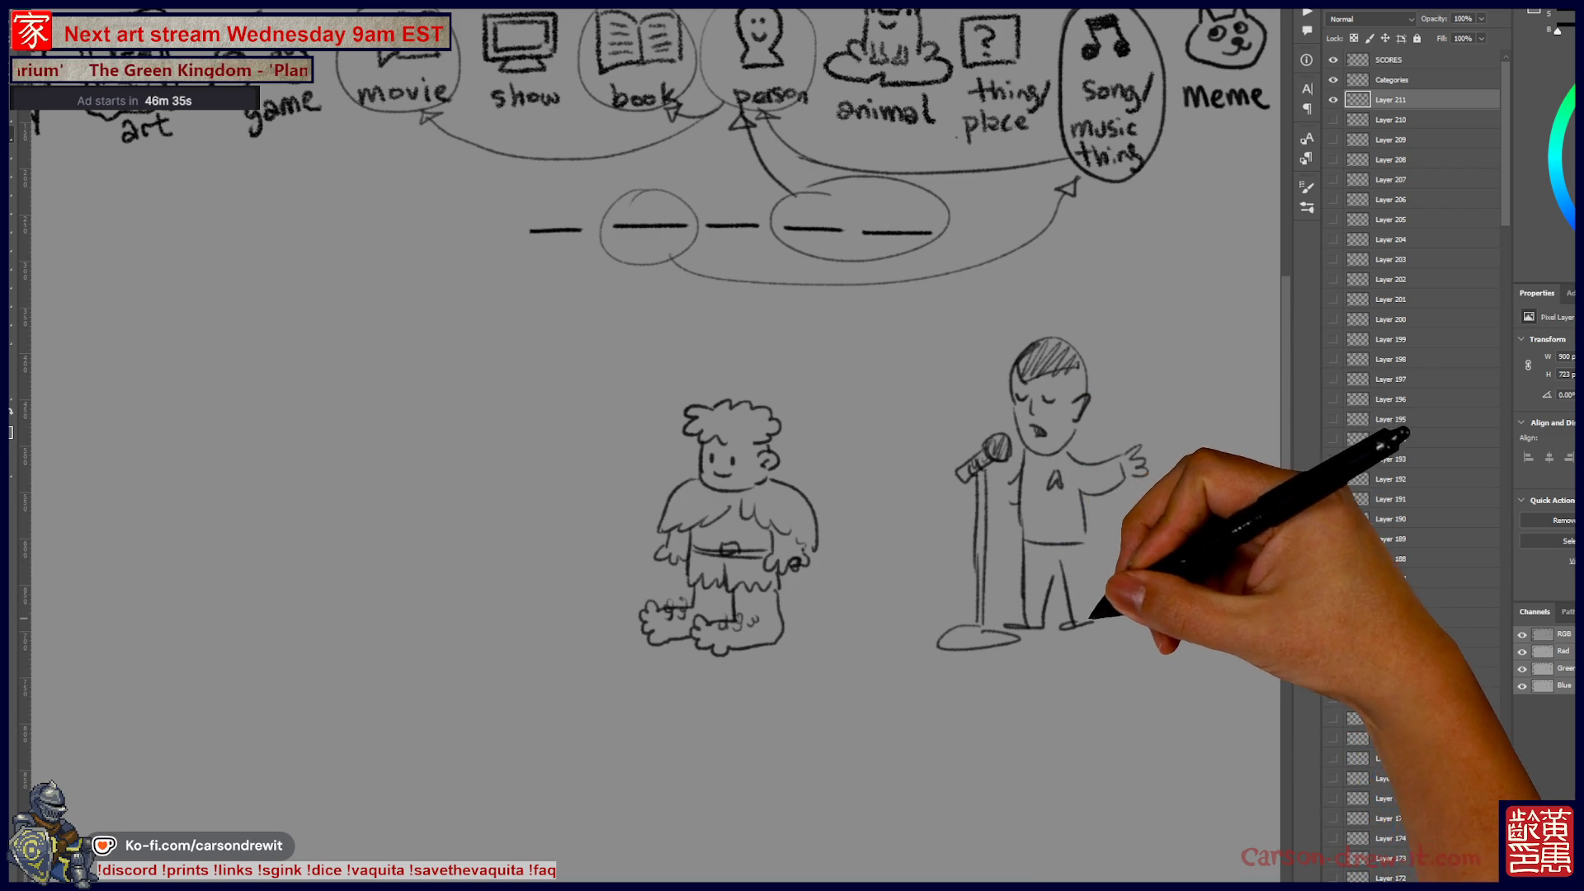
left_click_drag(1060, 554, 1011, 581)
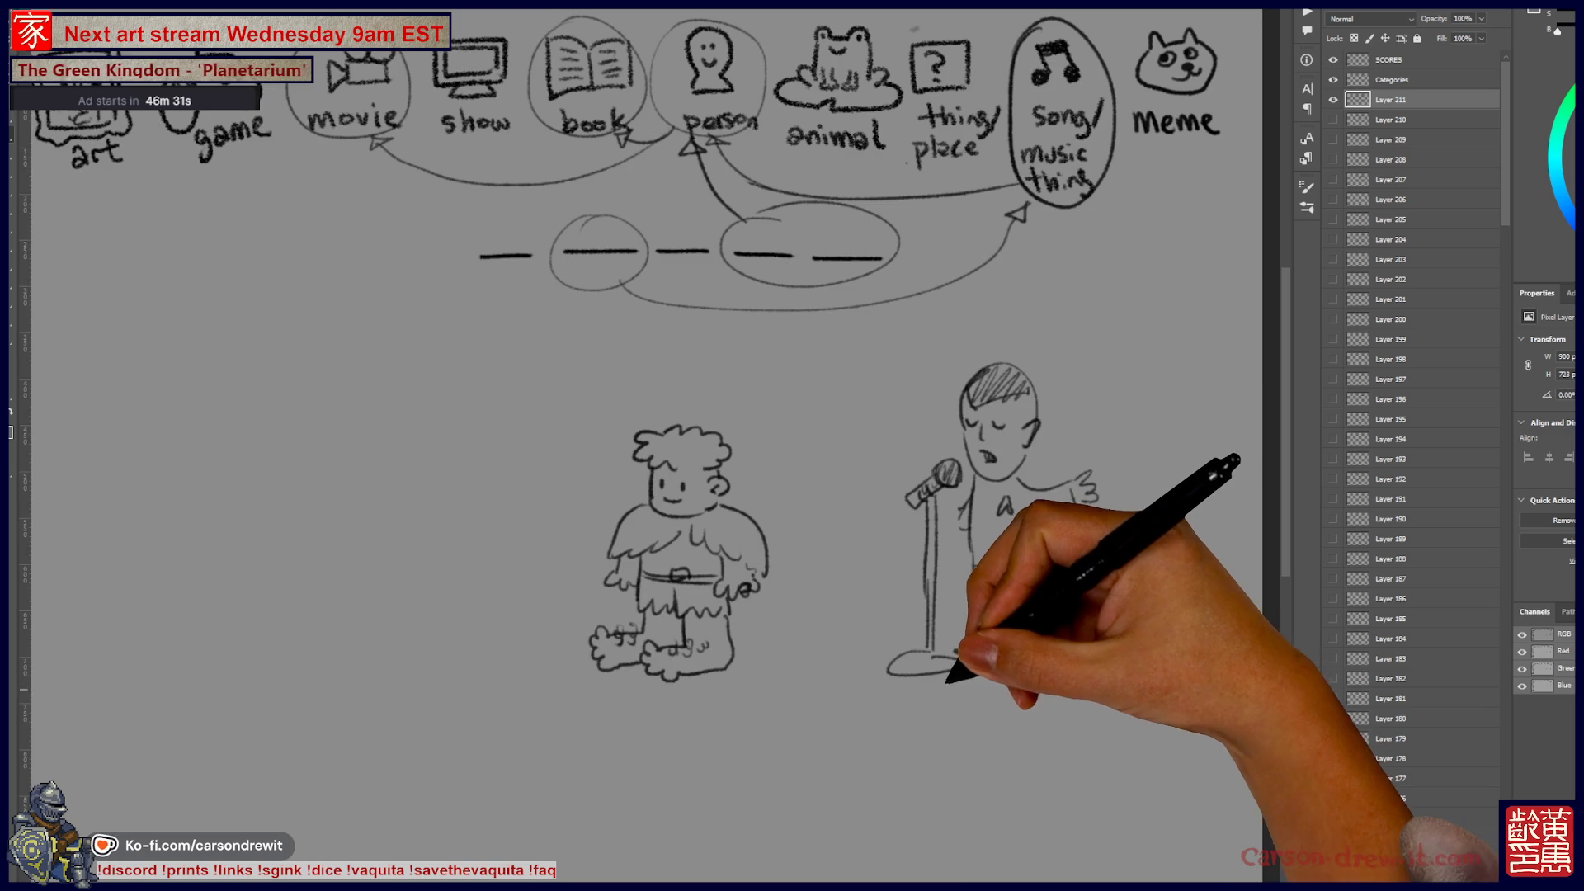
Step: Circle the caveman and connect the oval to the word blanks with an arrow
left_click_drag(962, 671, 994, 684)
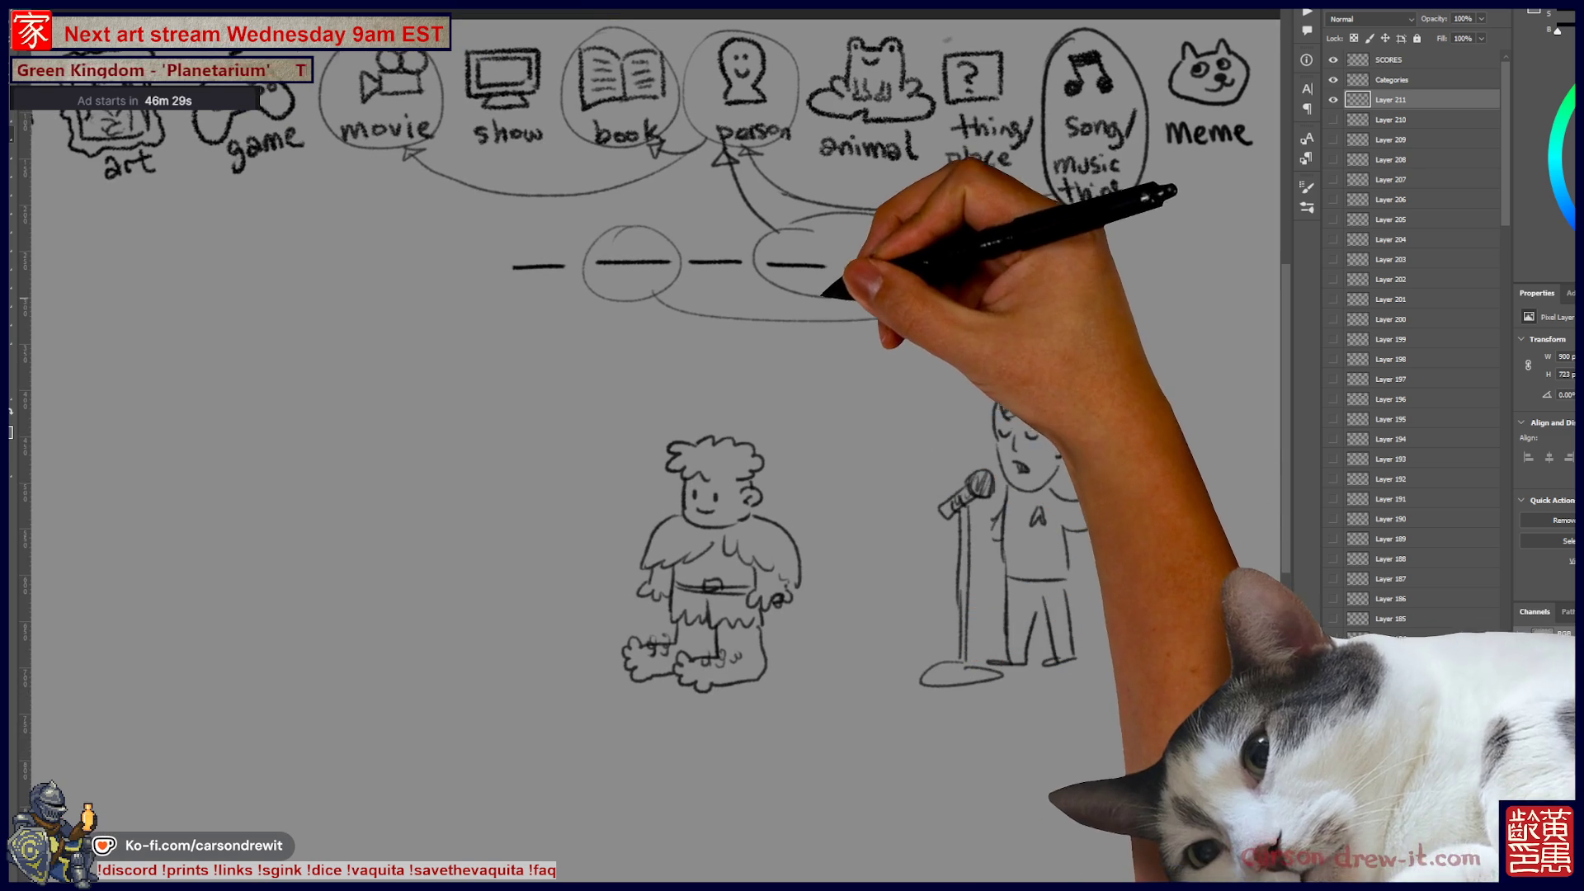
left_click_drag(685, 422, 722, 394)
left_click_drag(825, 293, 776, 436)
left_click_drag(761, 422, 780, 438)
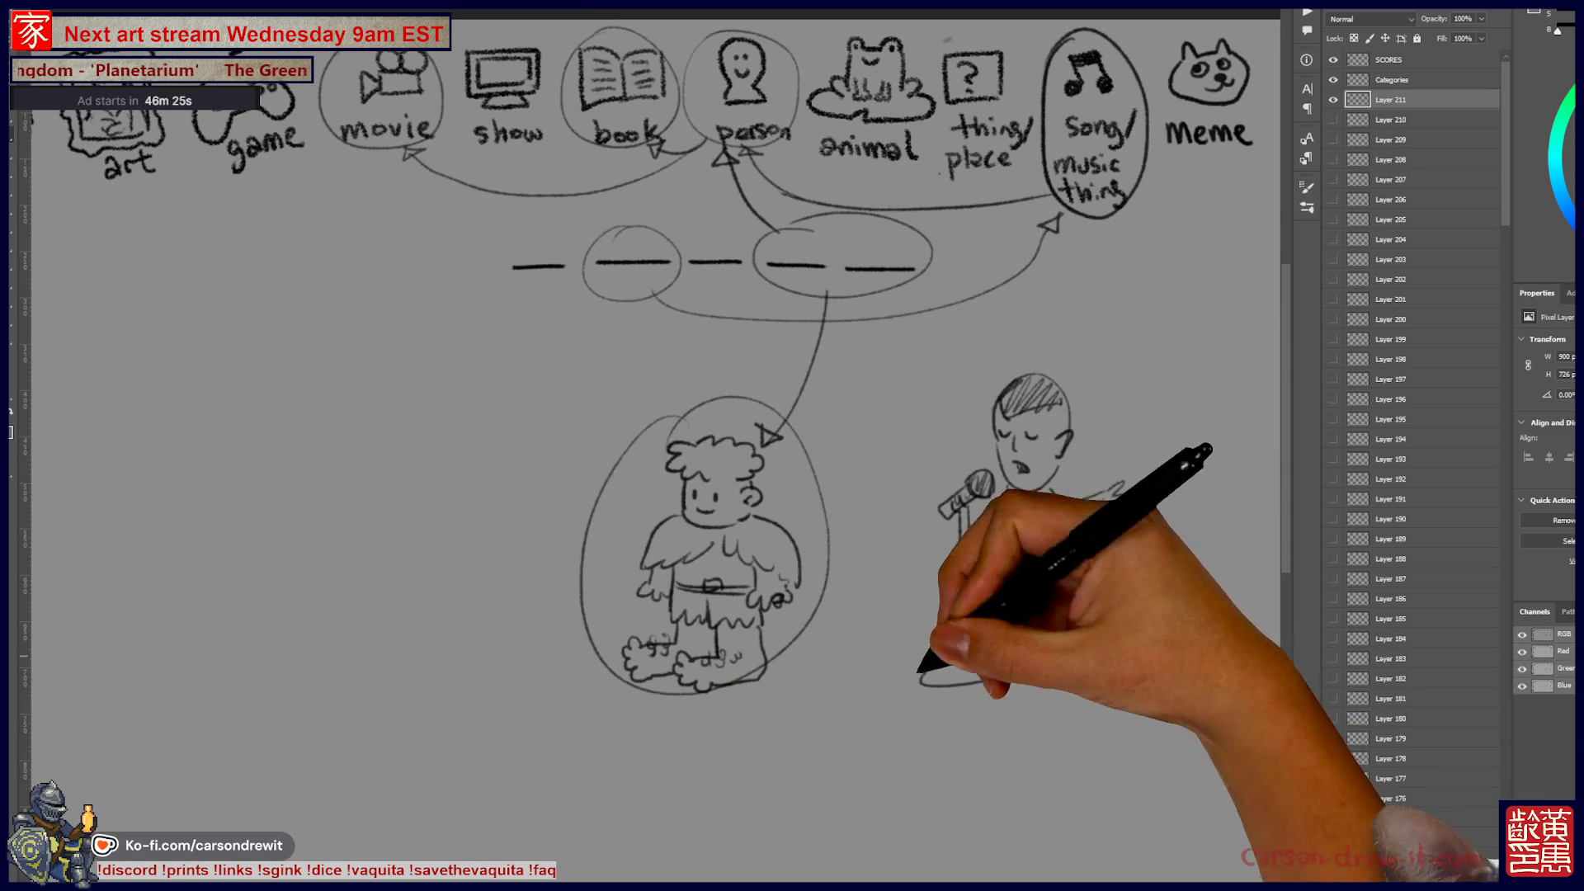
Step: Add music notes beside the singer's head and a bubble from him enclosing the caveman
left_click_drag(957, 436, 930, 396)
left_click_drag(928, 468, 976, 354)
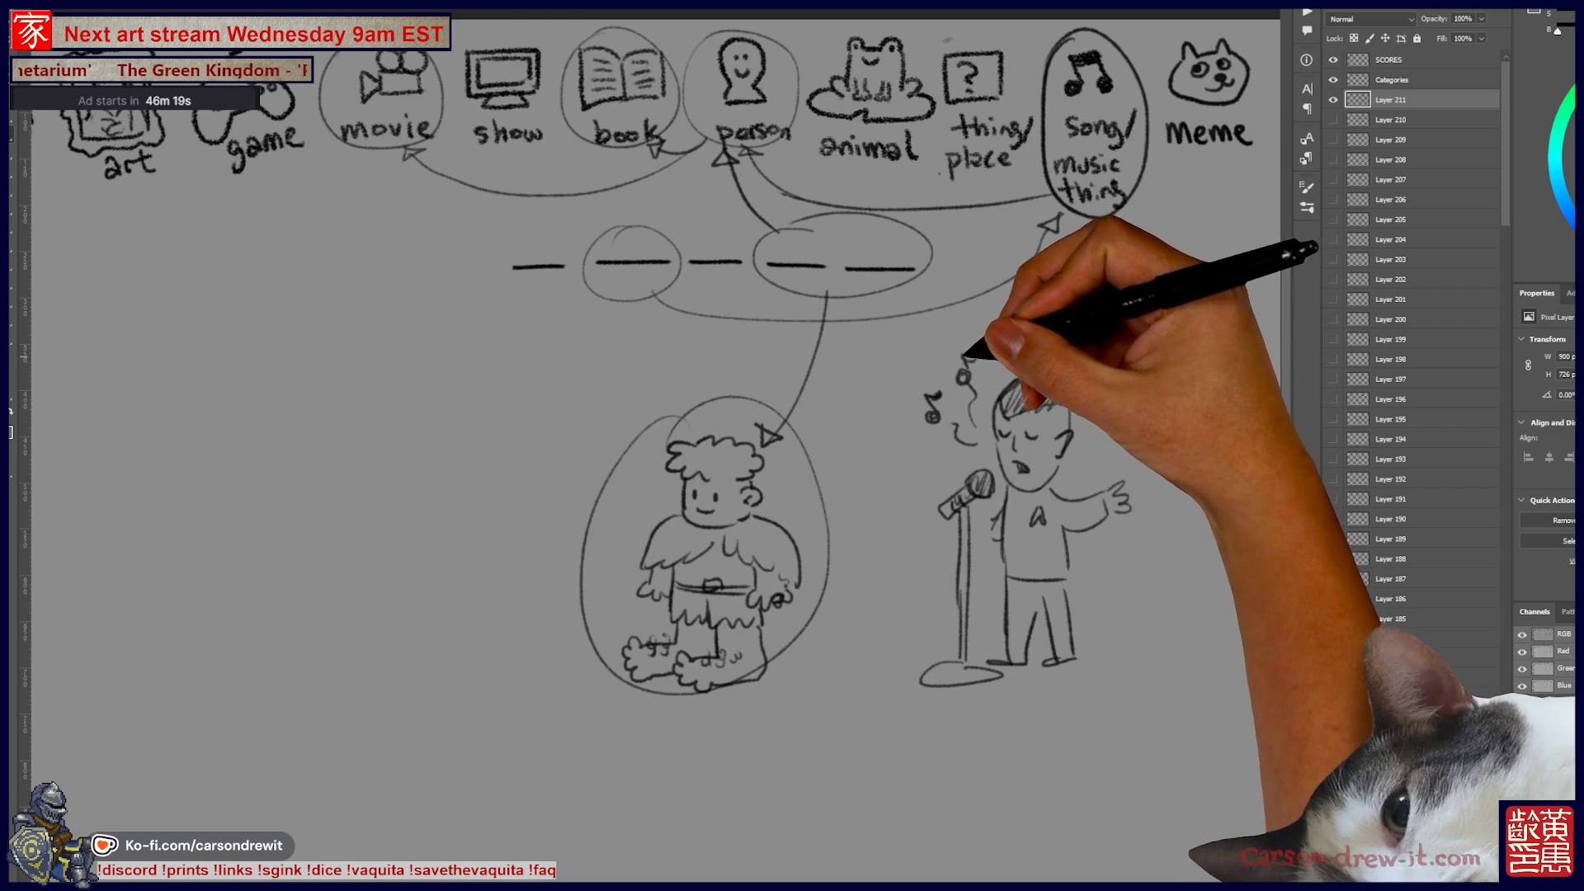
mouse_move(931, 452)
left_mouse_down()
mouse_move(893, 455)
mouse_move(889, 511)
left_mouse_up()
mouse_move(882, 601)
left_mouse_down()
mouse_move(495, 566)
mouse_move(875, 437)
left_mouse_up()
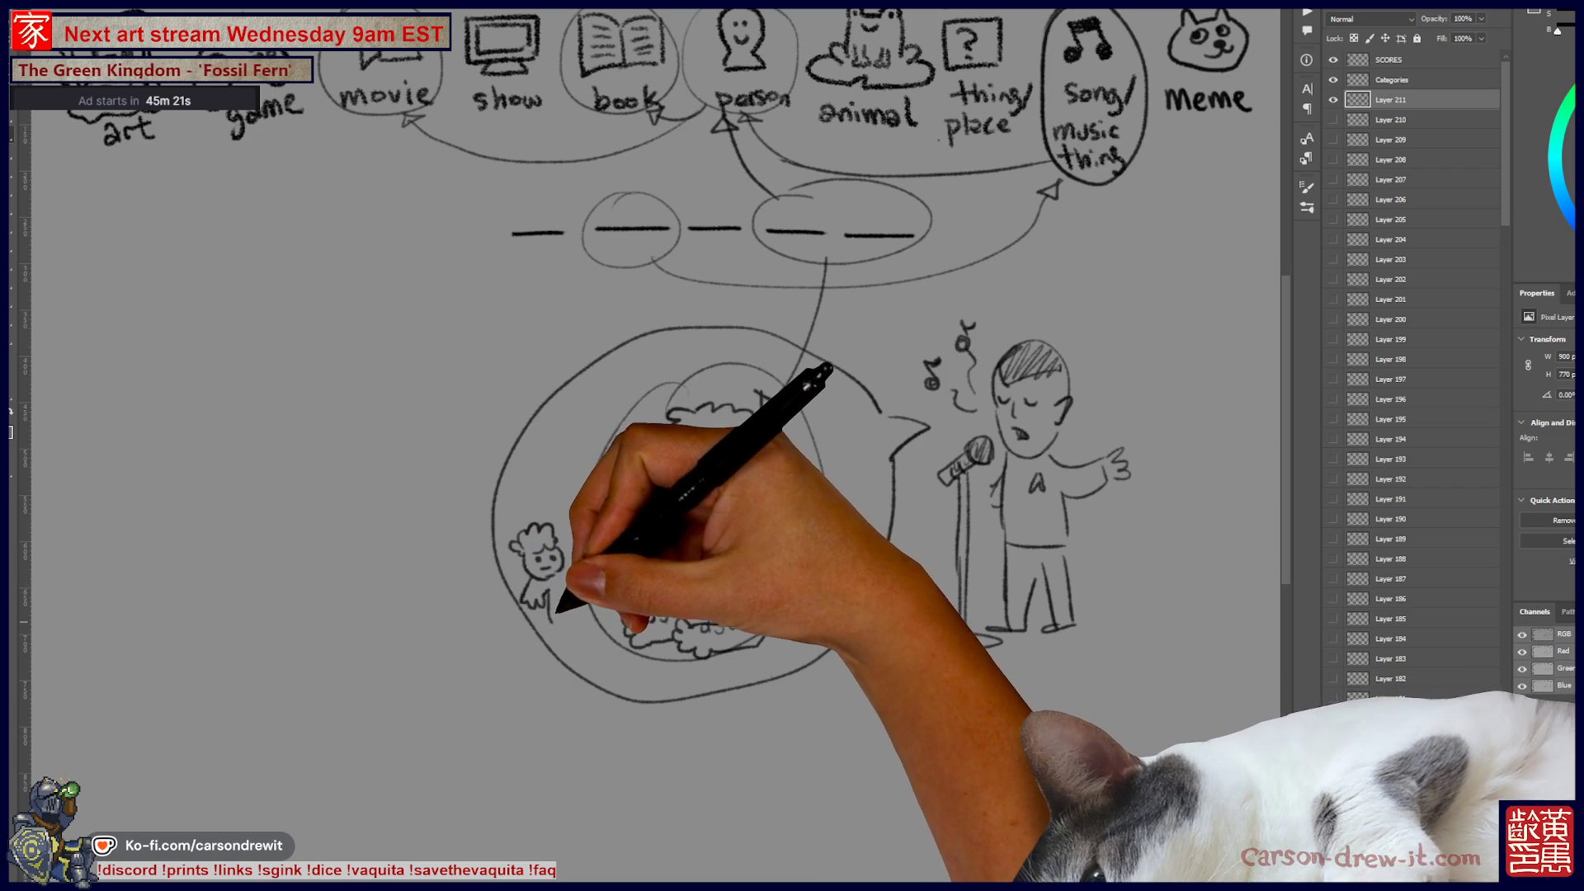
Step: Undo the small face and draw a shaggy-haired figure with an eye left of the bubble
key("ctrl+z")
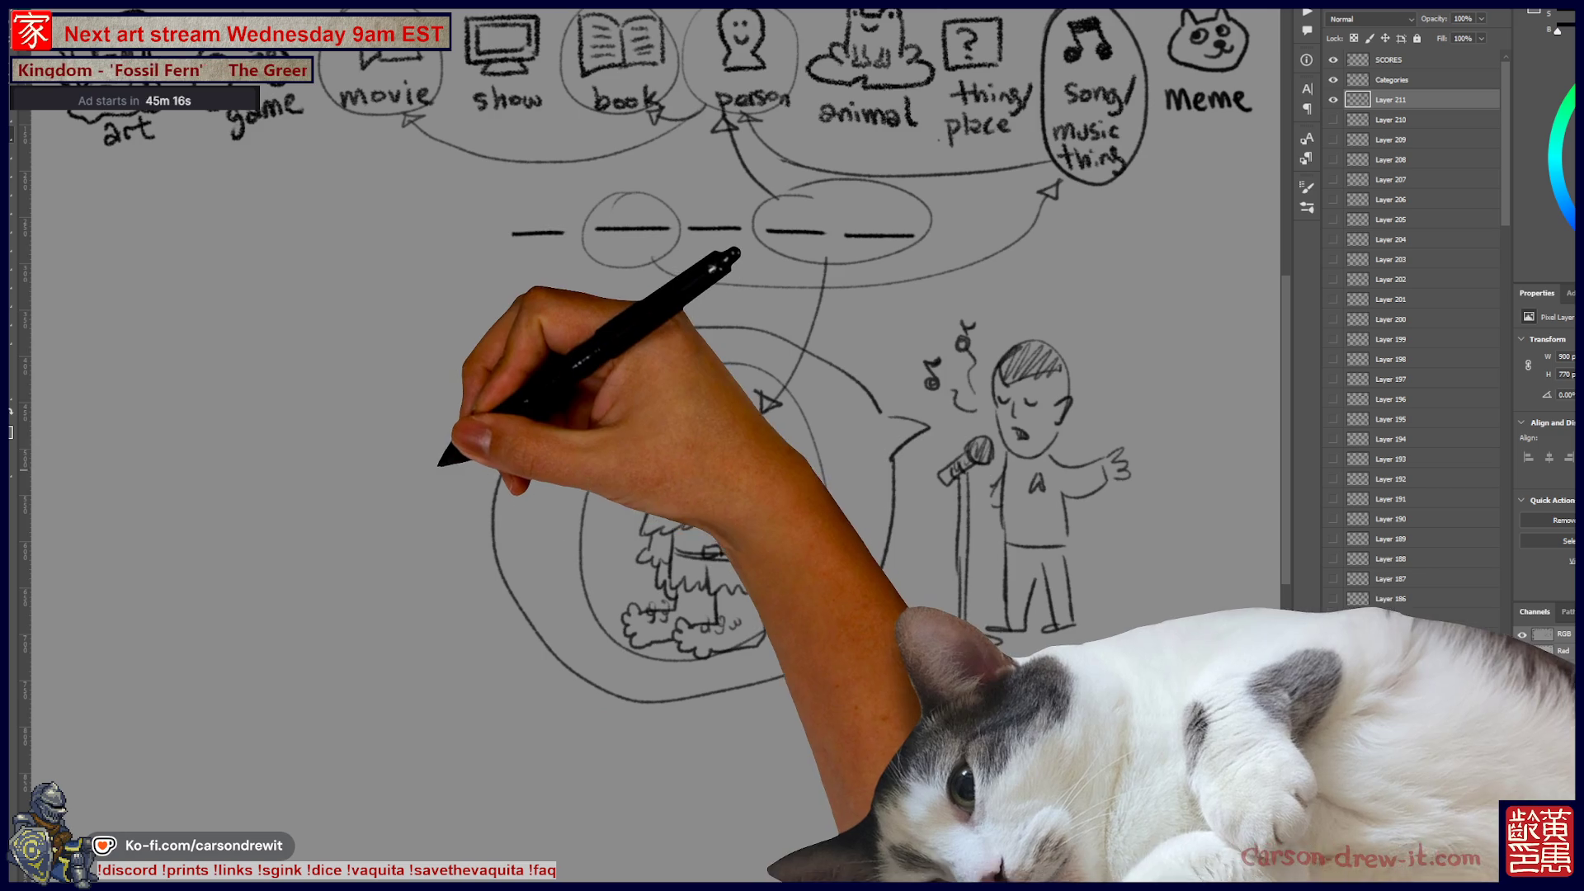
left_click_drag(462, 477, 437, 488)
left_click(408, 459)
mouse_move(384, 441)
left_mouse_down()
mouse_move(437, 437)
mouse_move(425, 544)
mouse_move(495, 505)
left_mouse_up()
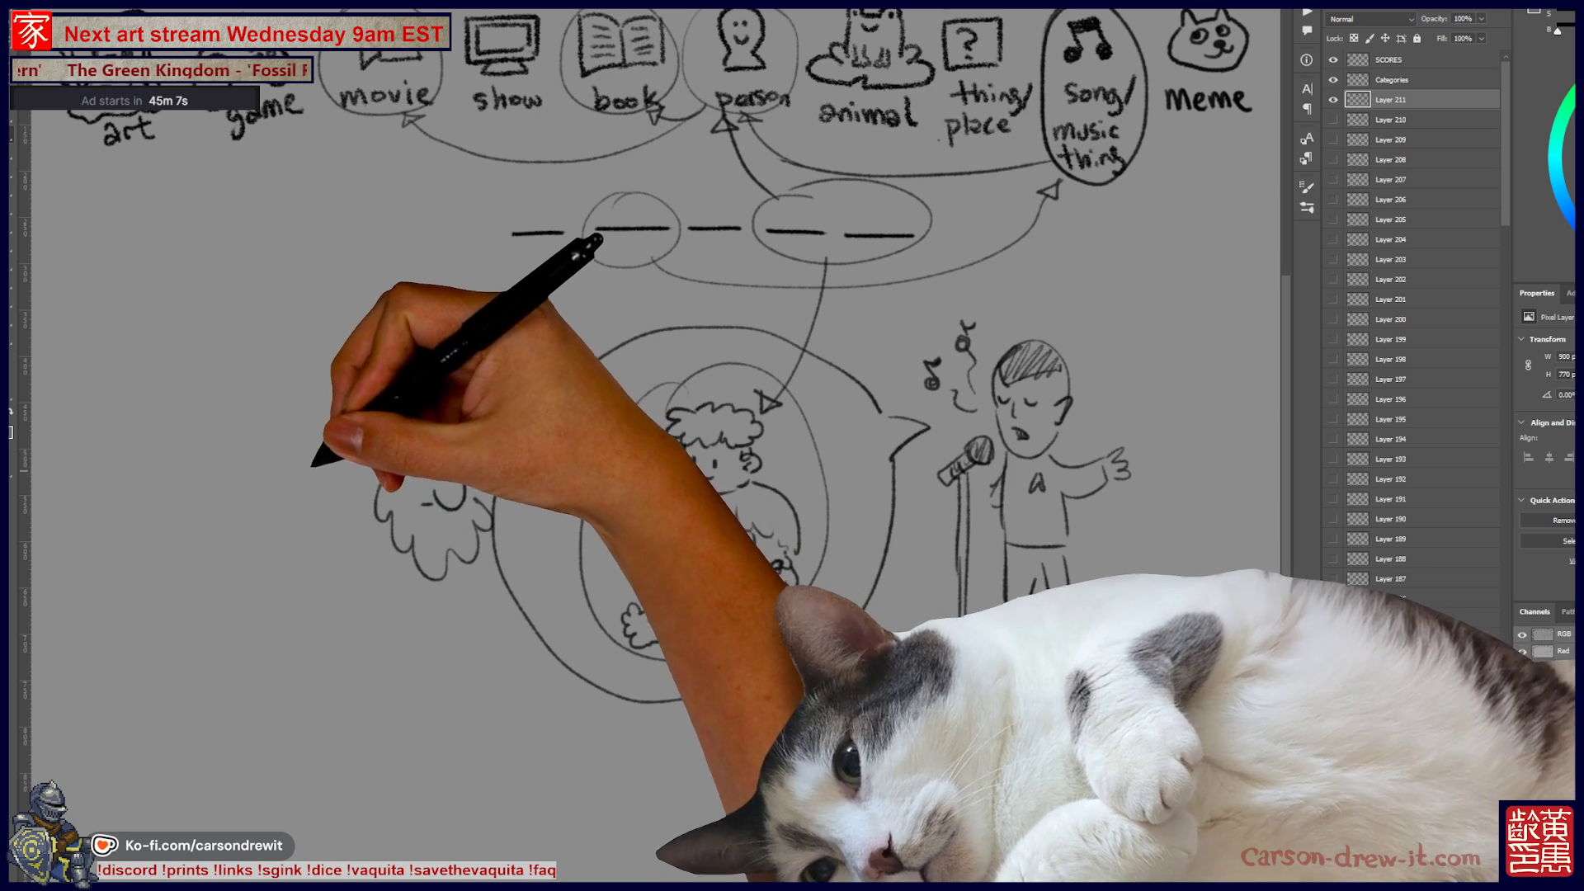
Step: Add more shaggy-haired figures with hair strands, and legs and feet for the left one
left_click_drag(320, 483, 328, 511)
left_click(345, 472)
mouse_move(293, 450)
left_mouse_down()
mouse_move(347, 450)
mouse_move(301, 467)
mouse_move(304, 559)
mouse_move(548, 566)
mouse_move(548, 431)
left_mouse_up()
mouse_move(350, 443)
left_mouse_down()
mouse_move(330, 530)
mouse_move(382, 601)
mouse_move(576, 594)
left_mouse_up()
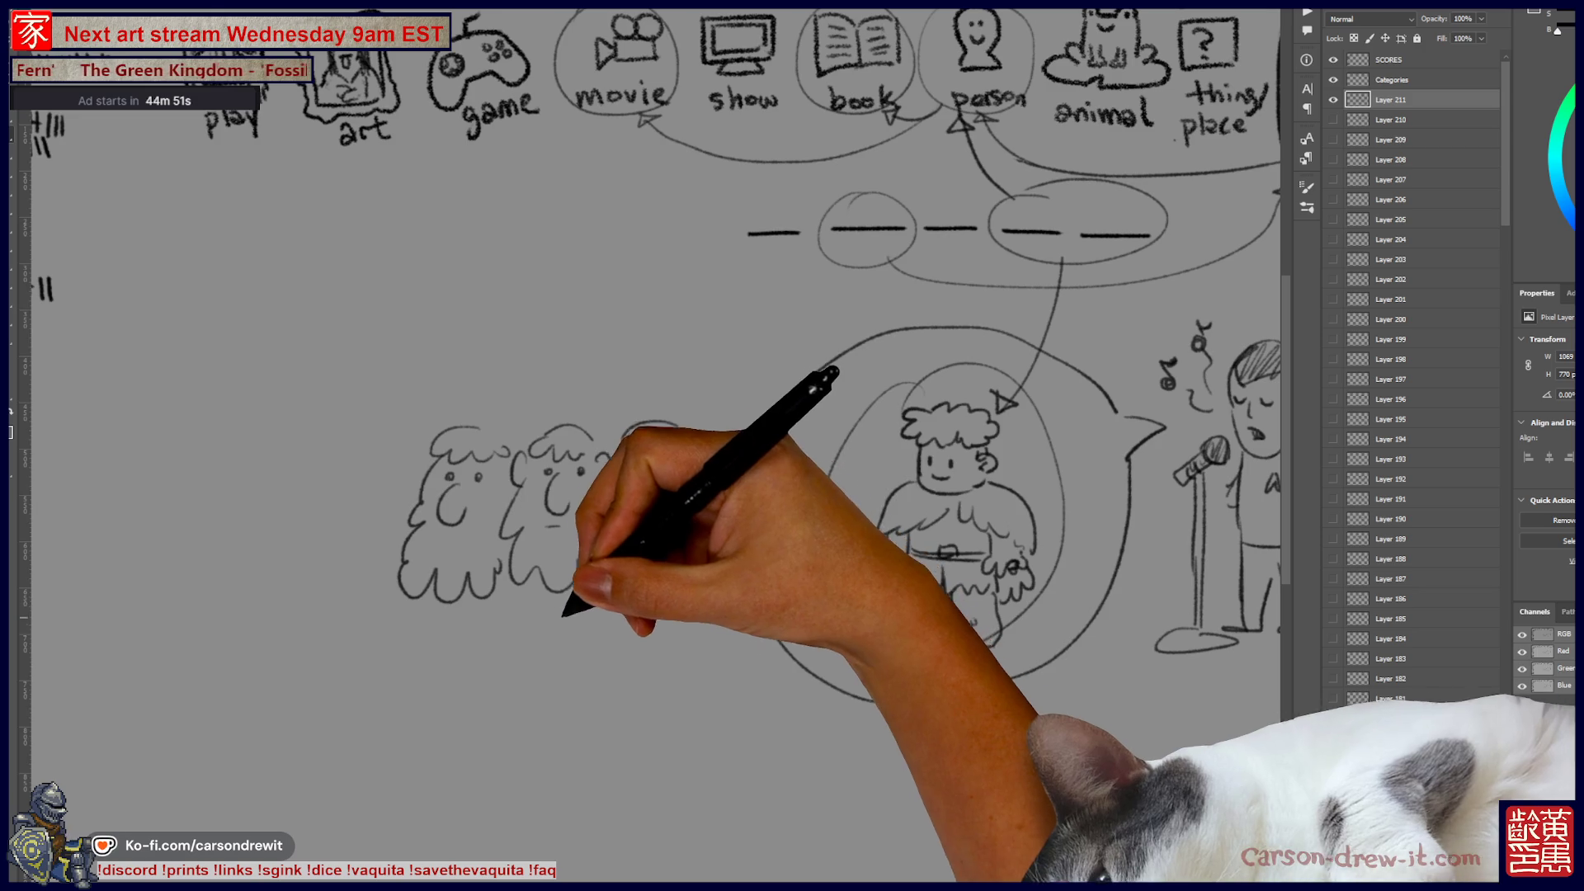
left_click_drag(654, 707, 623, 685)
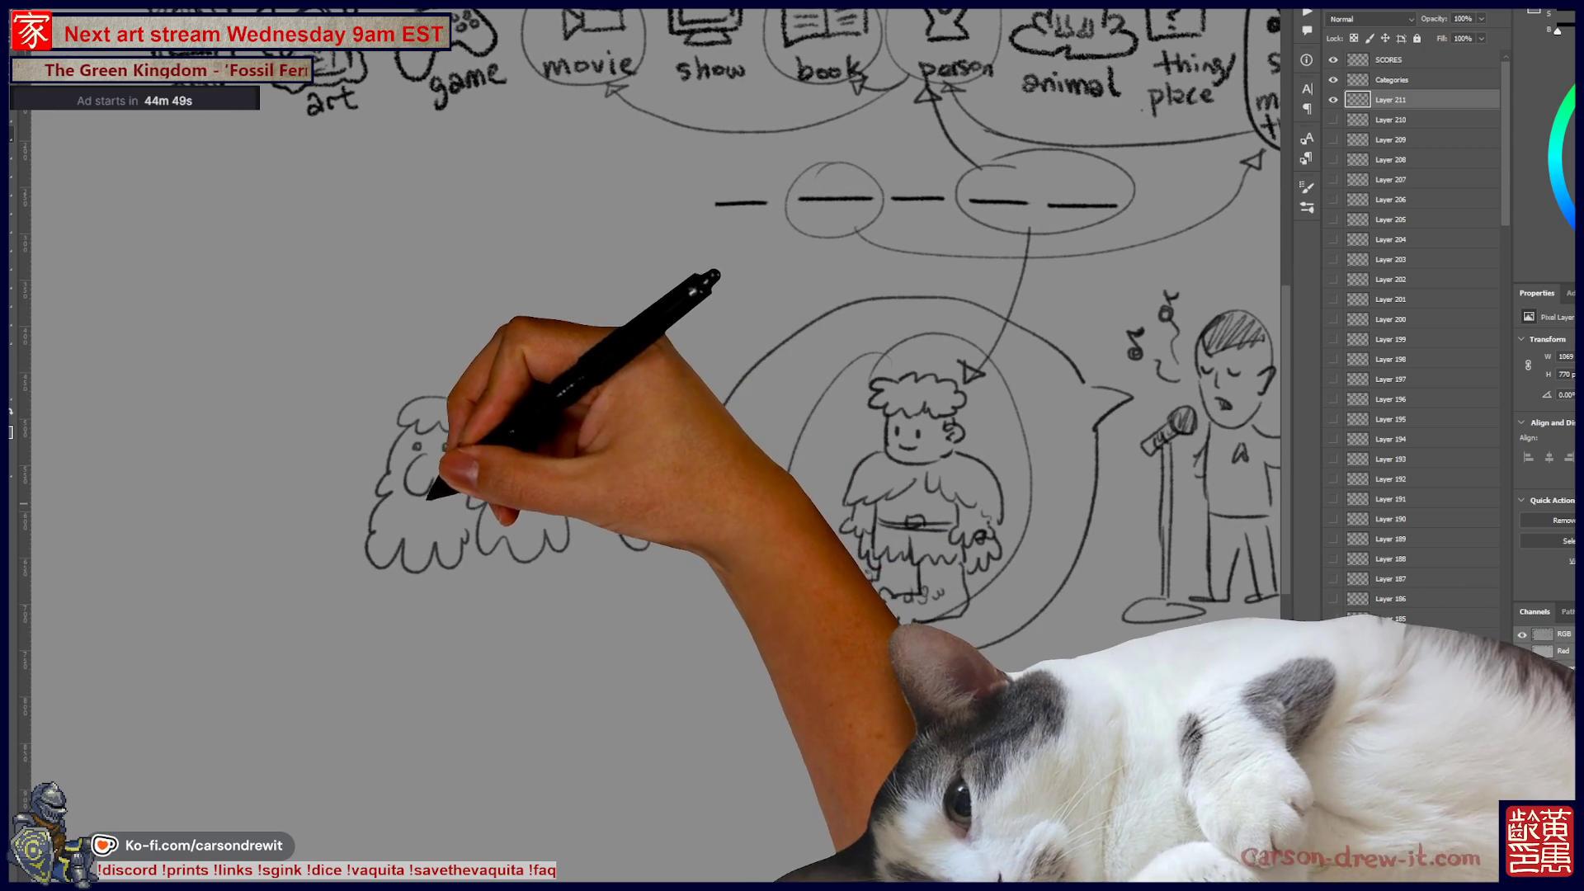
mouse_move(398, 563)
left_mouse_down()
mouse_move(396, 608)
mouse_move(477, 655)
mouse_move(396, 660)
left_mouse_up()
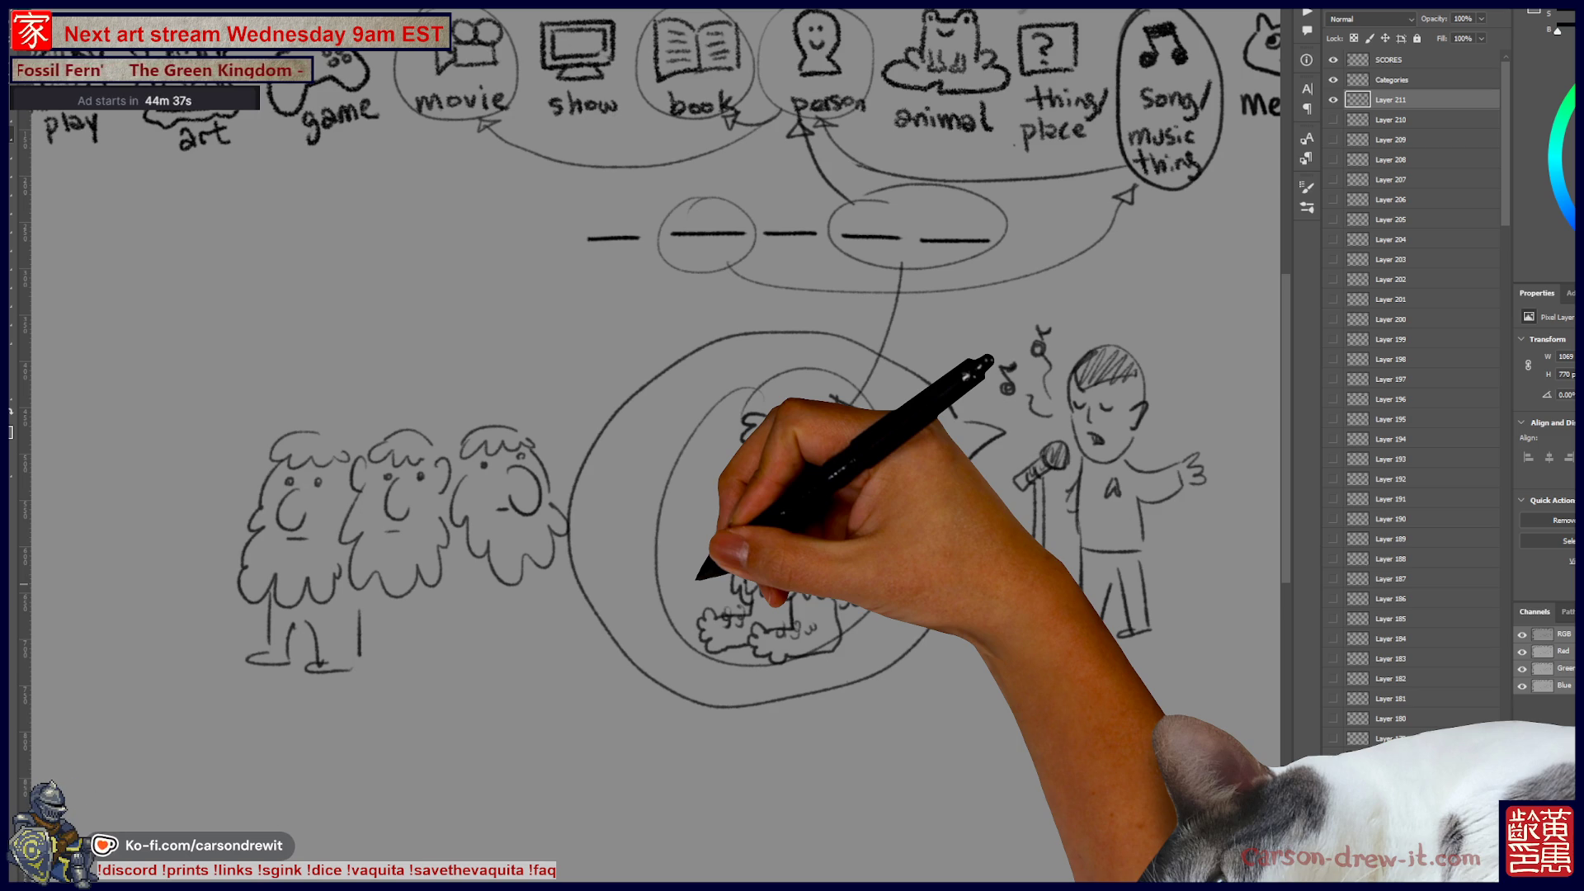
left_click_drag(771, 479, 565, 531)
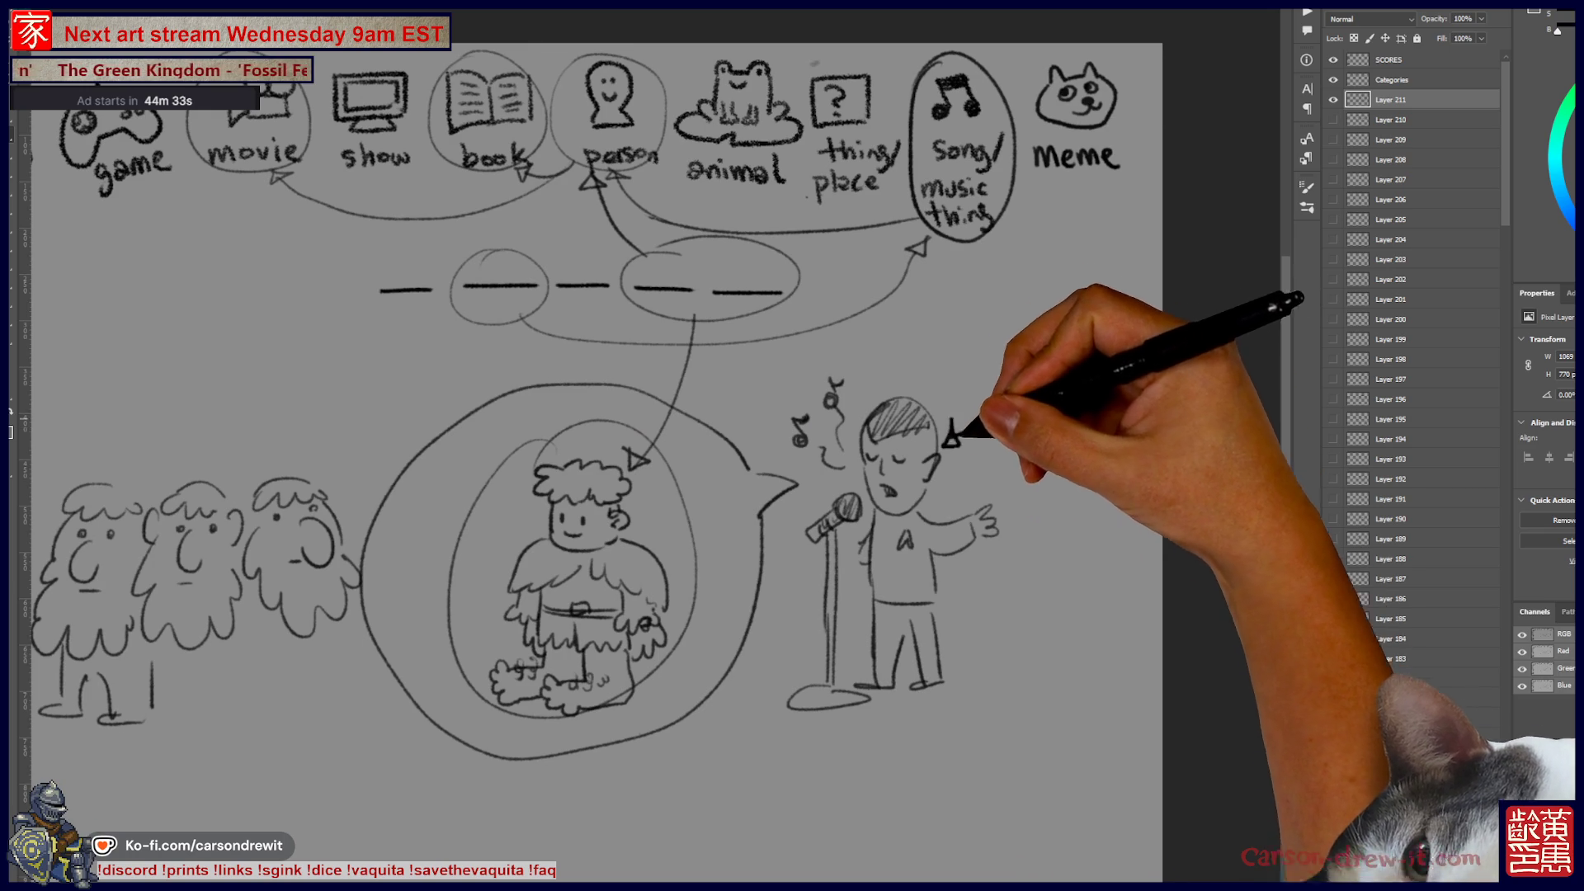
left_click_drag(849, 511, 992, 528)
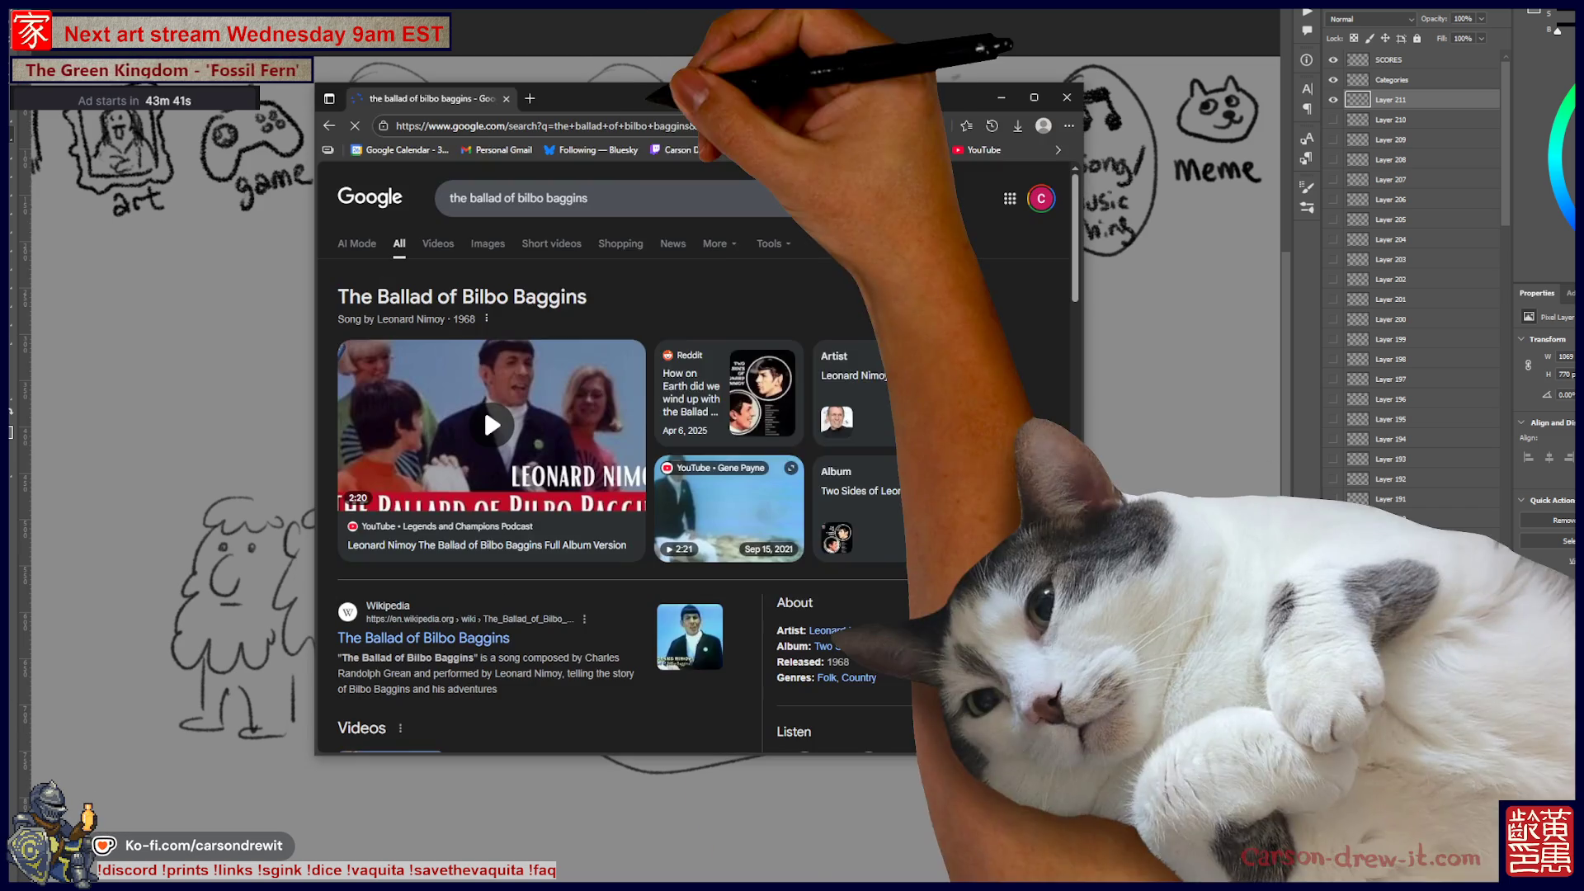
Step: Open the Full Album Version YouTube video of The Ballad of Bilbo Baggins from the Google results
left_click(484, 408)
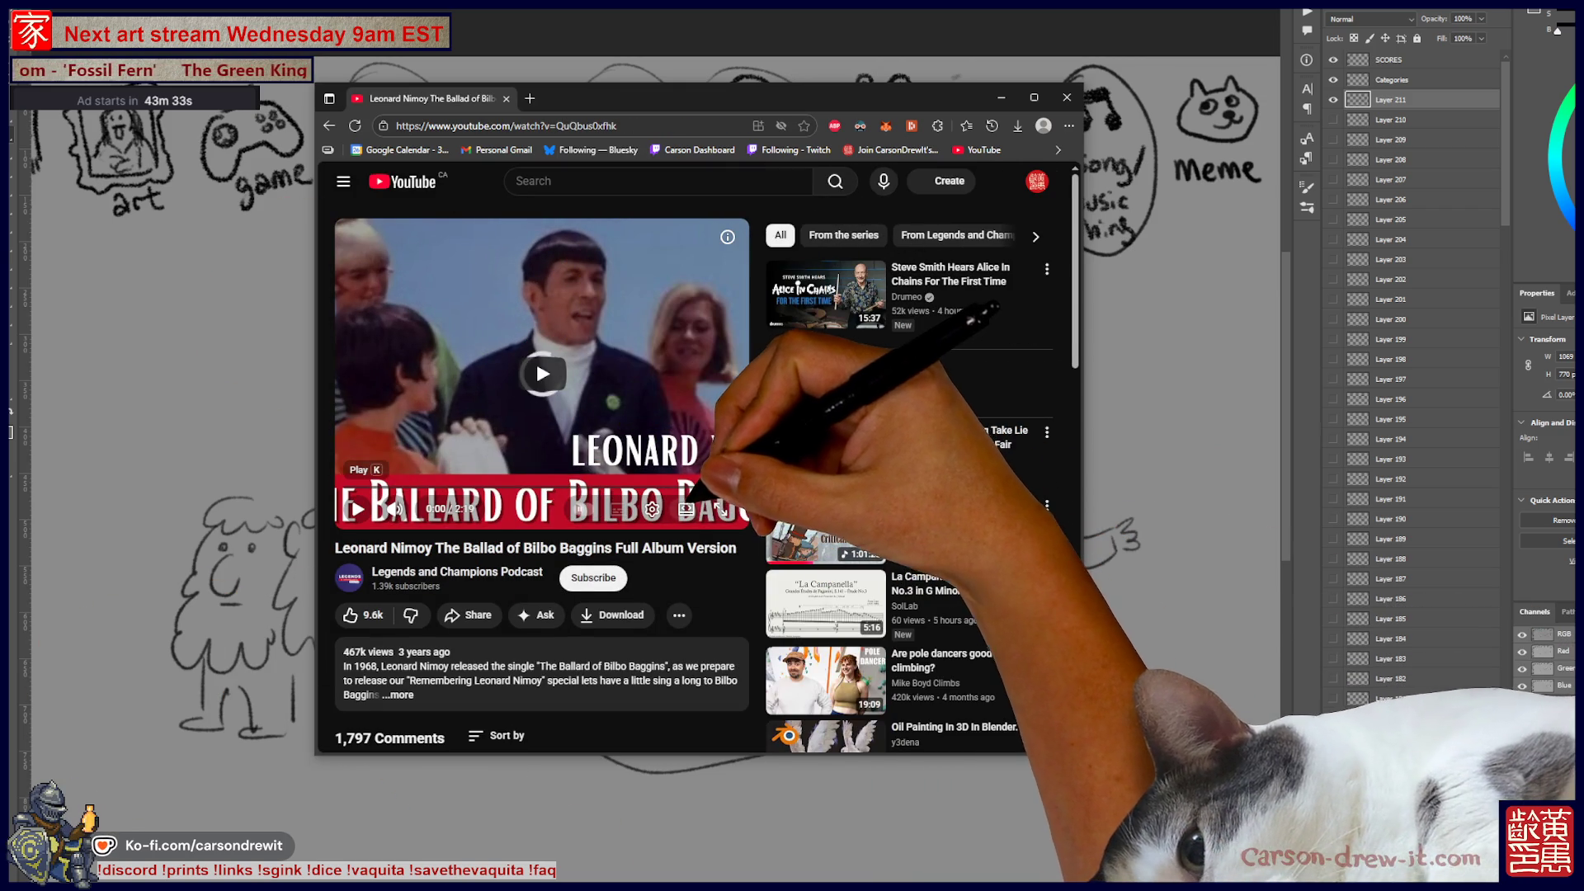
Step: Play the Leonard Nimoy video, pause it, skip ahead to about 1:29, then close the browser window
left_click(536, 358)
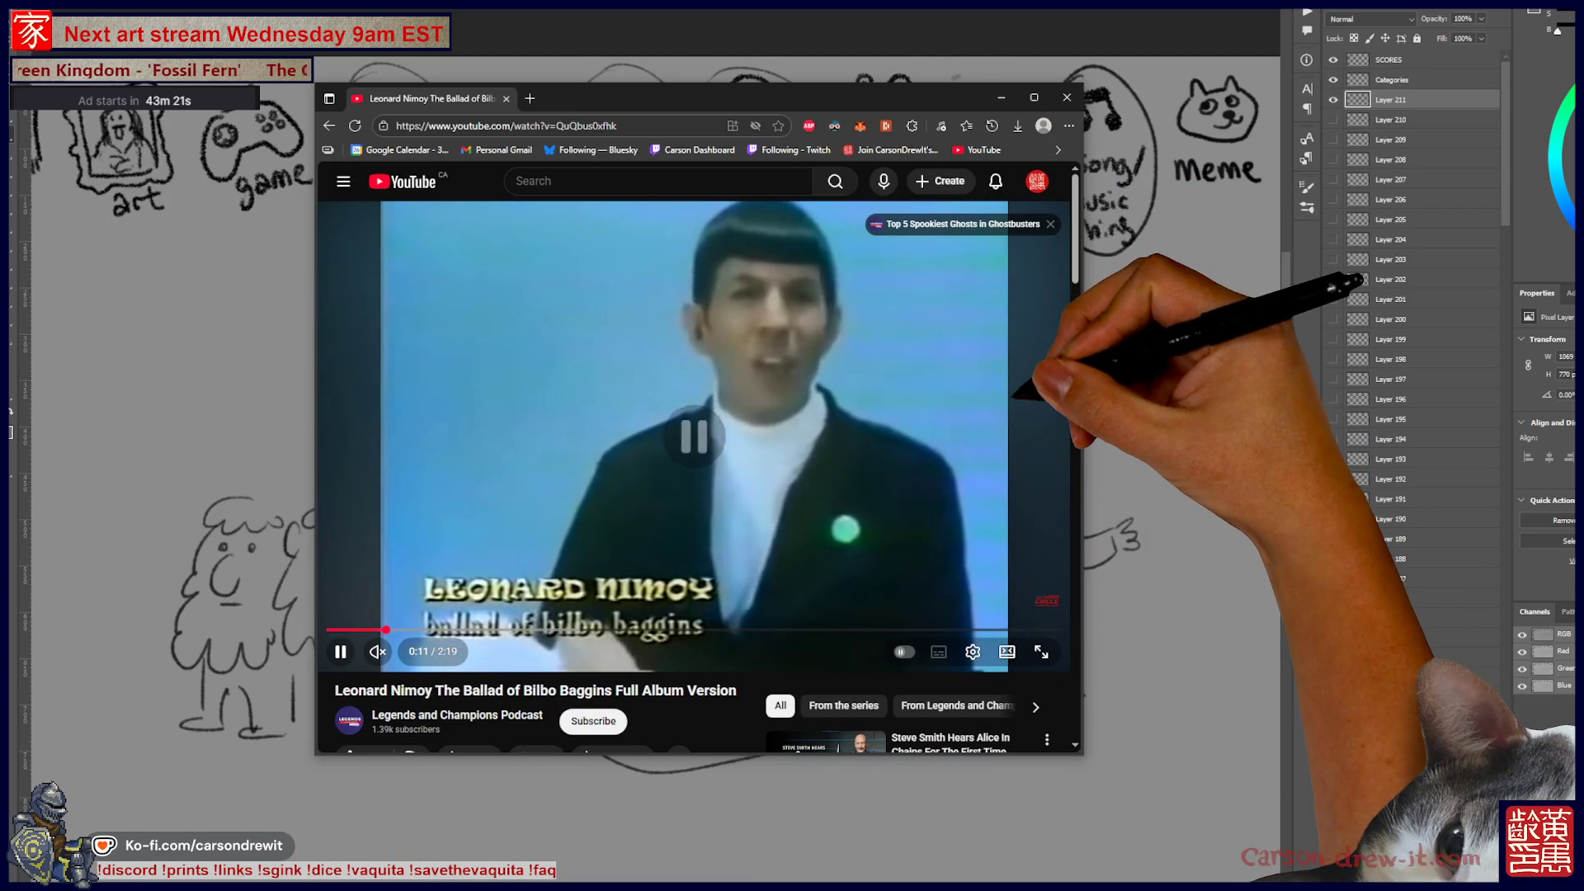
key("space")
key("space")
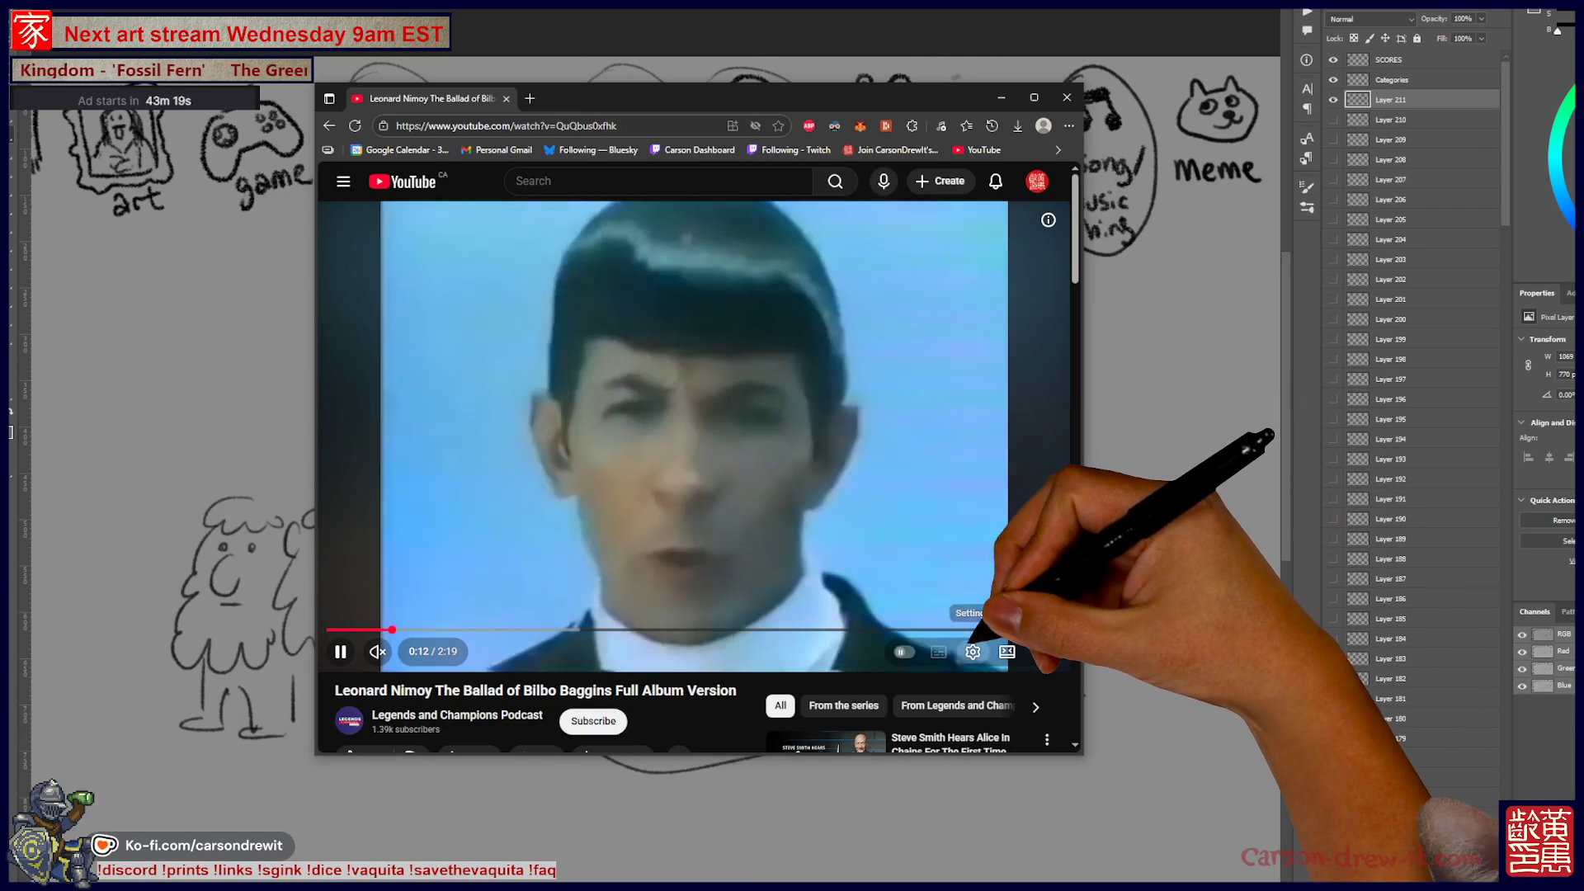
left_click(972, 651)
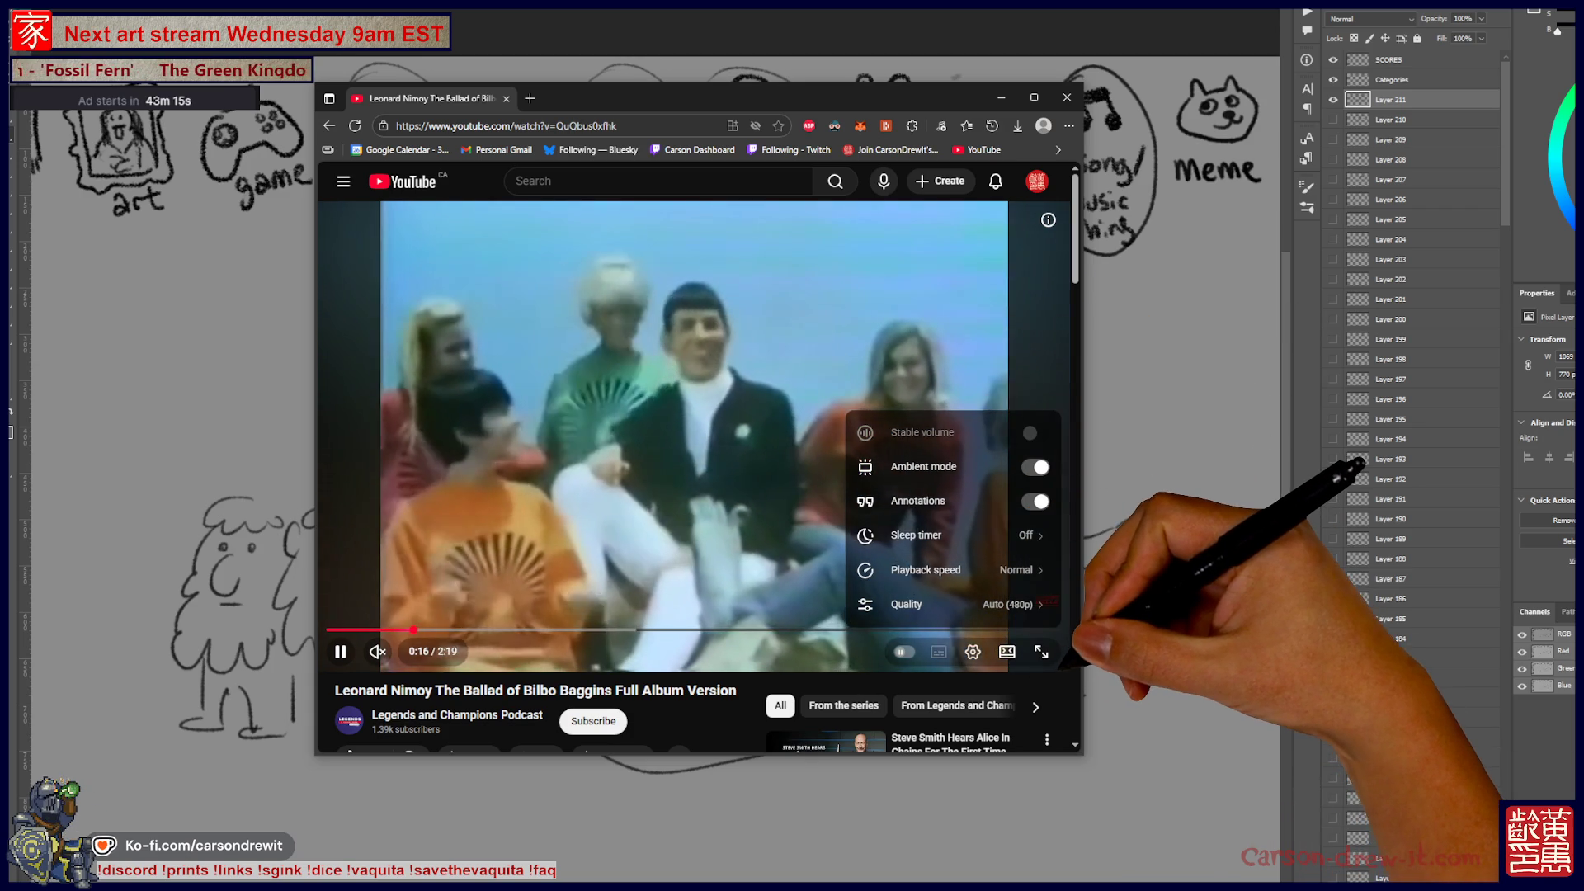
key("Escape")
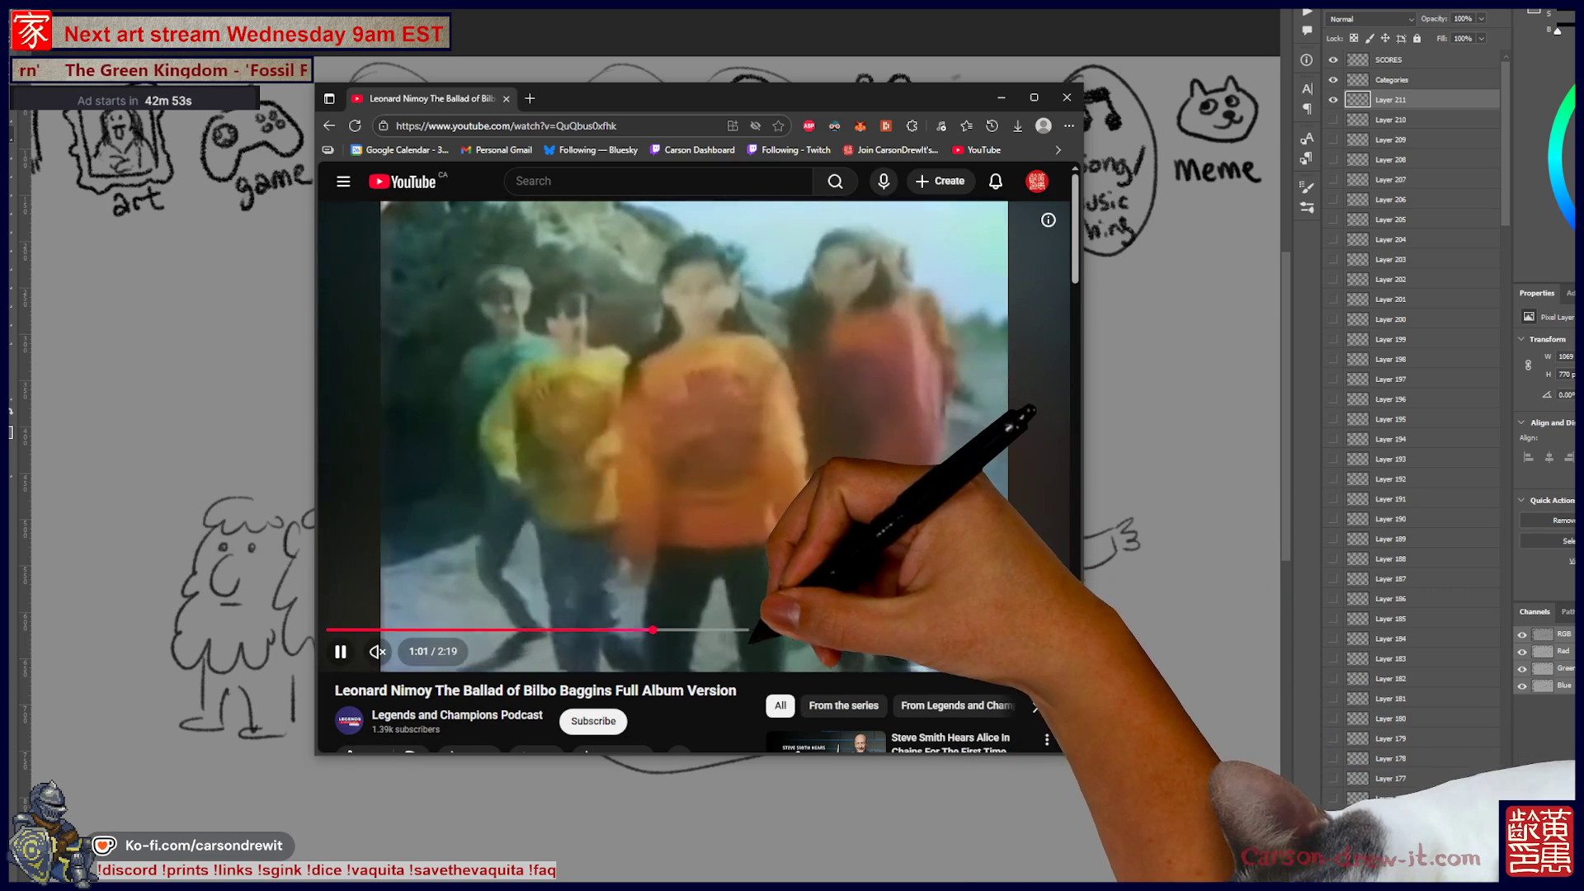
left_click(796, 630)
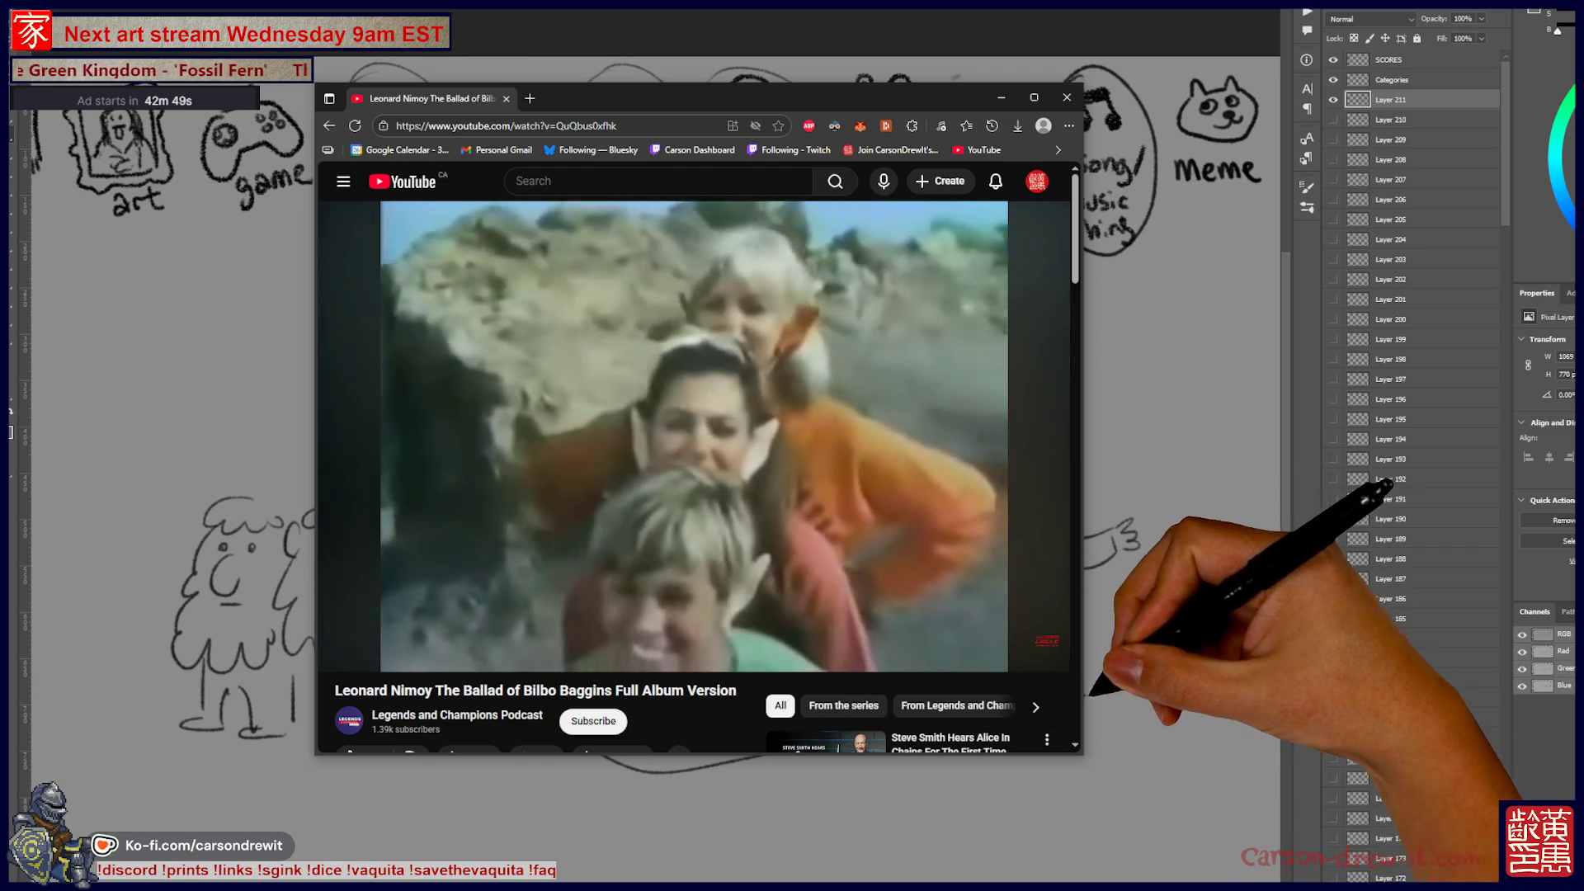
left_click_drag(1120, 525, 1124, 547)
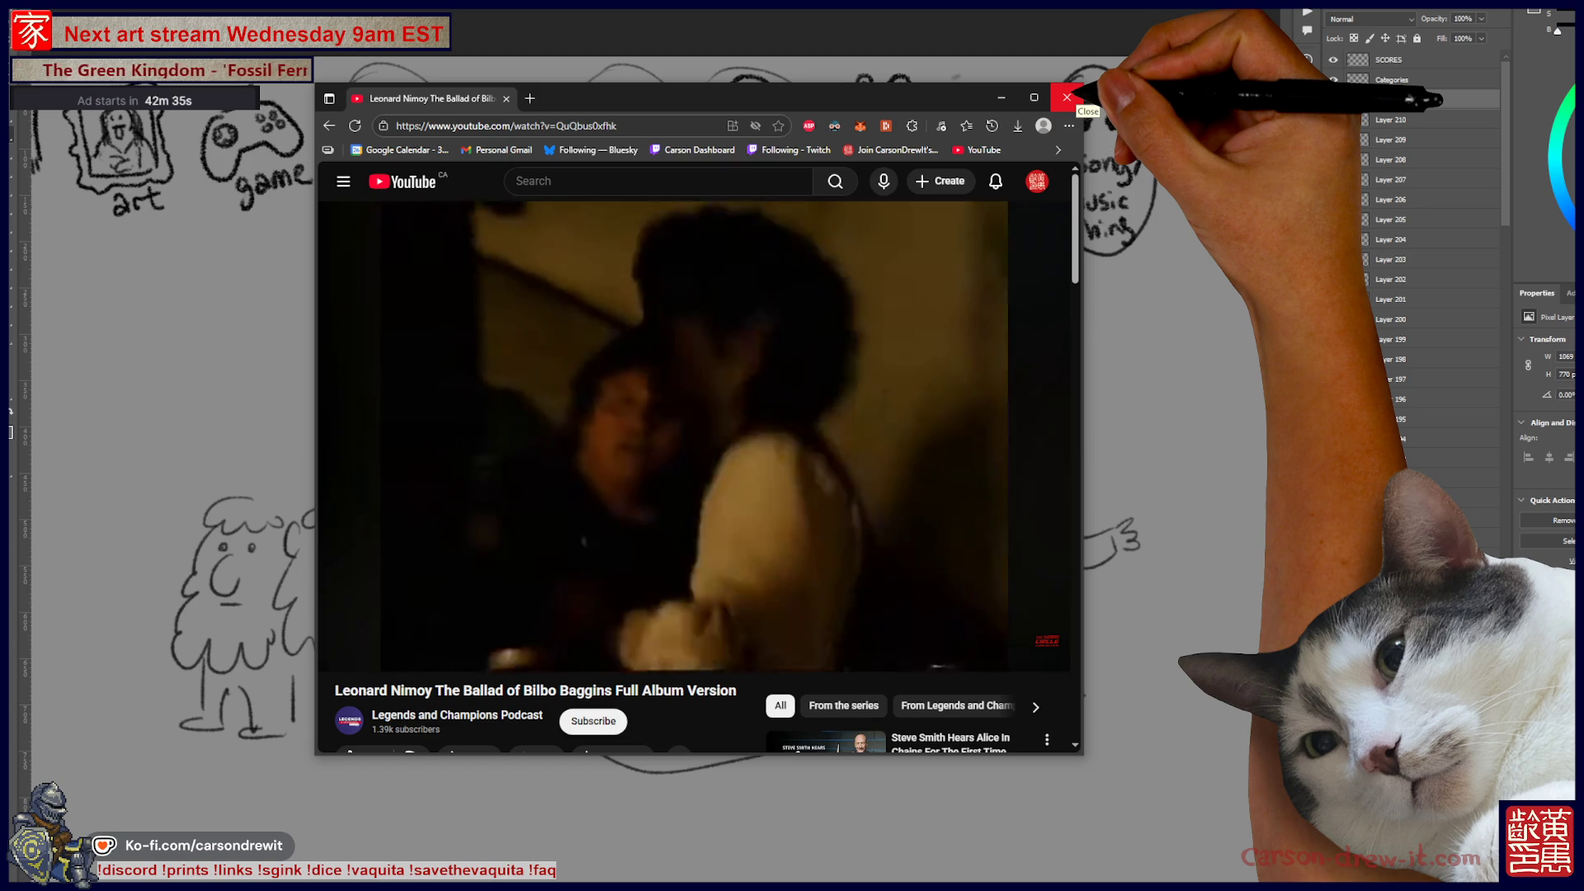
left_click(1070, 99)
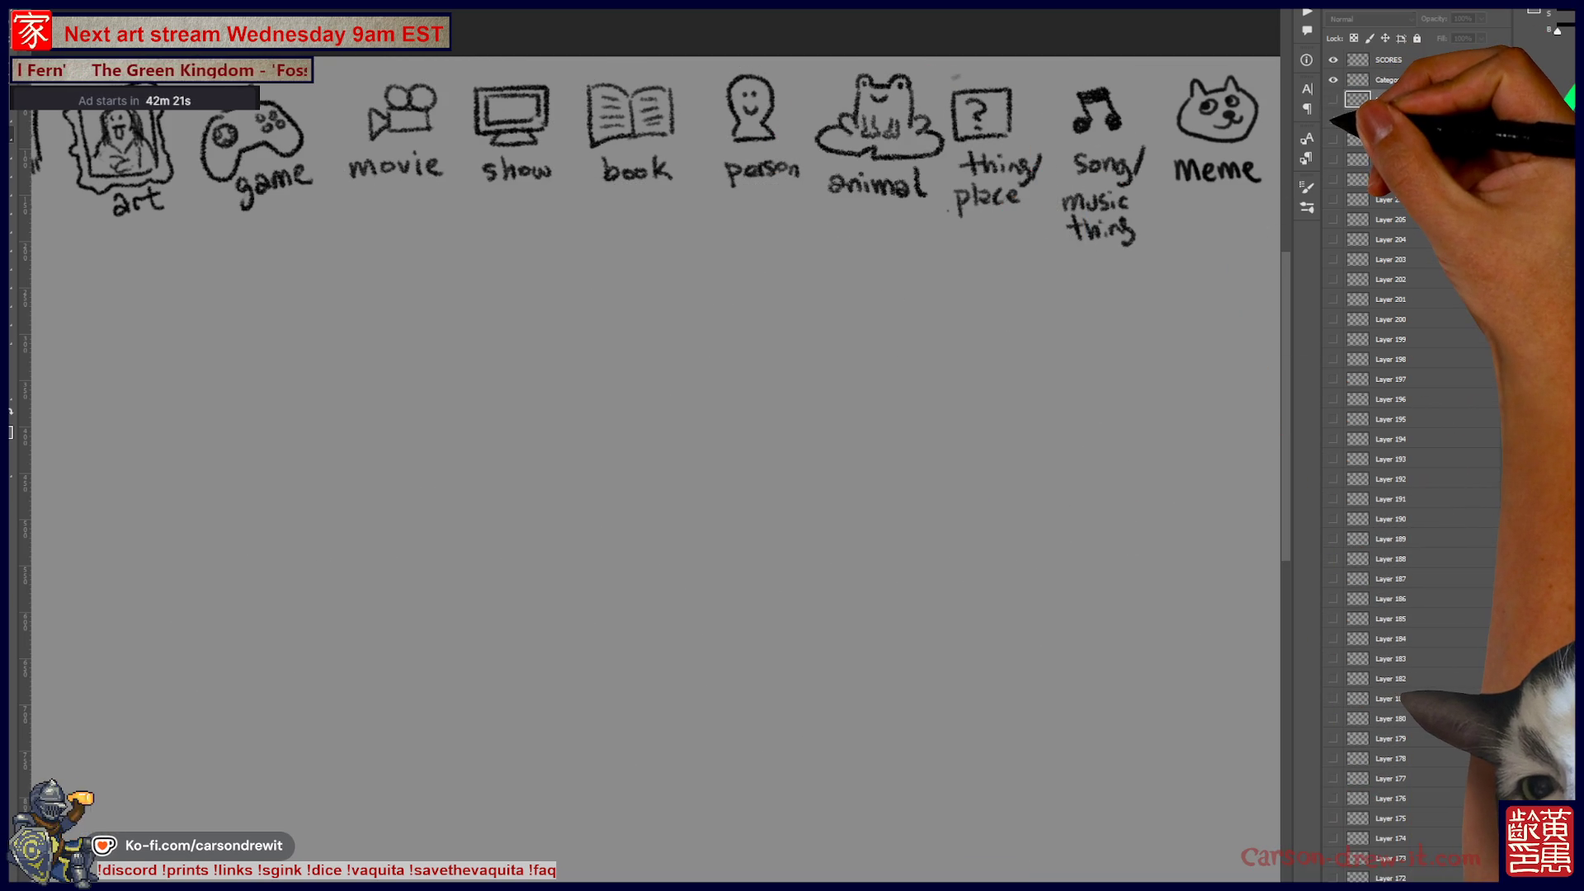
Step: Hide the old example drawing layers and create an empty Layer 212 above Layer 211
left_click(1333, 99)
left_click(1333, 140)
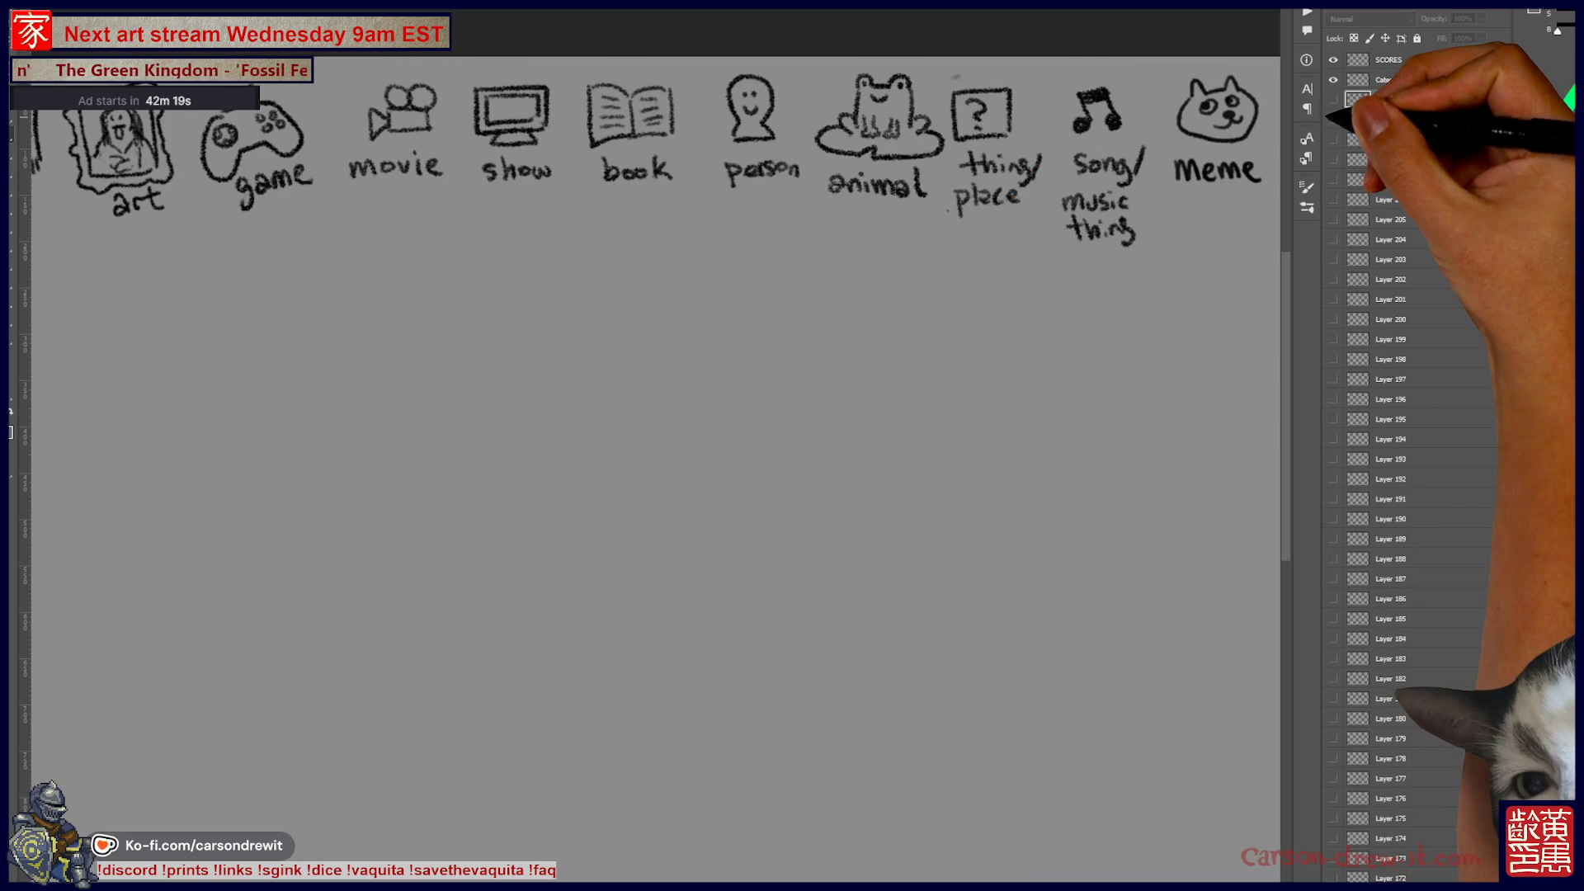
left_click(1333, 120)
left_click(1333, 120)
key("ctrl+shift+alt+n")
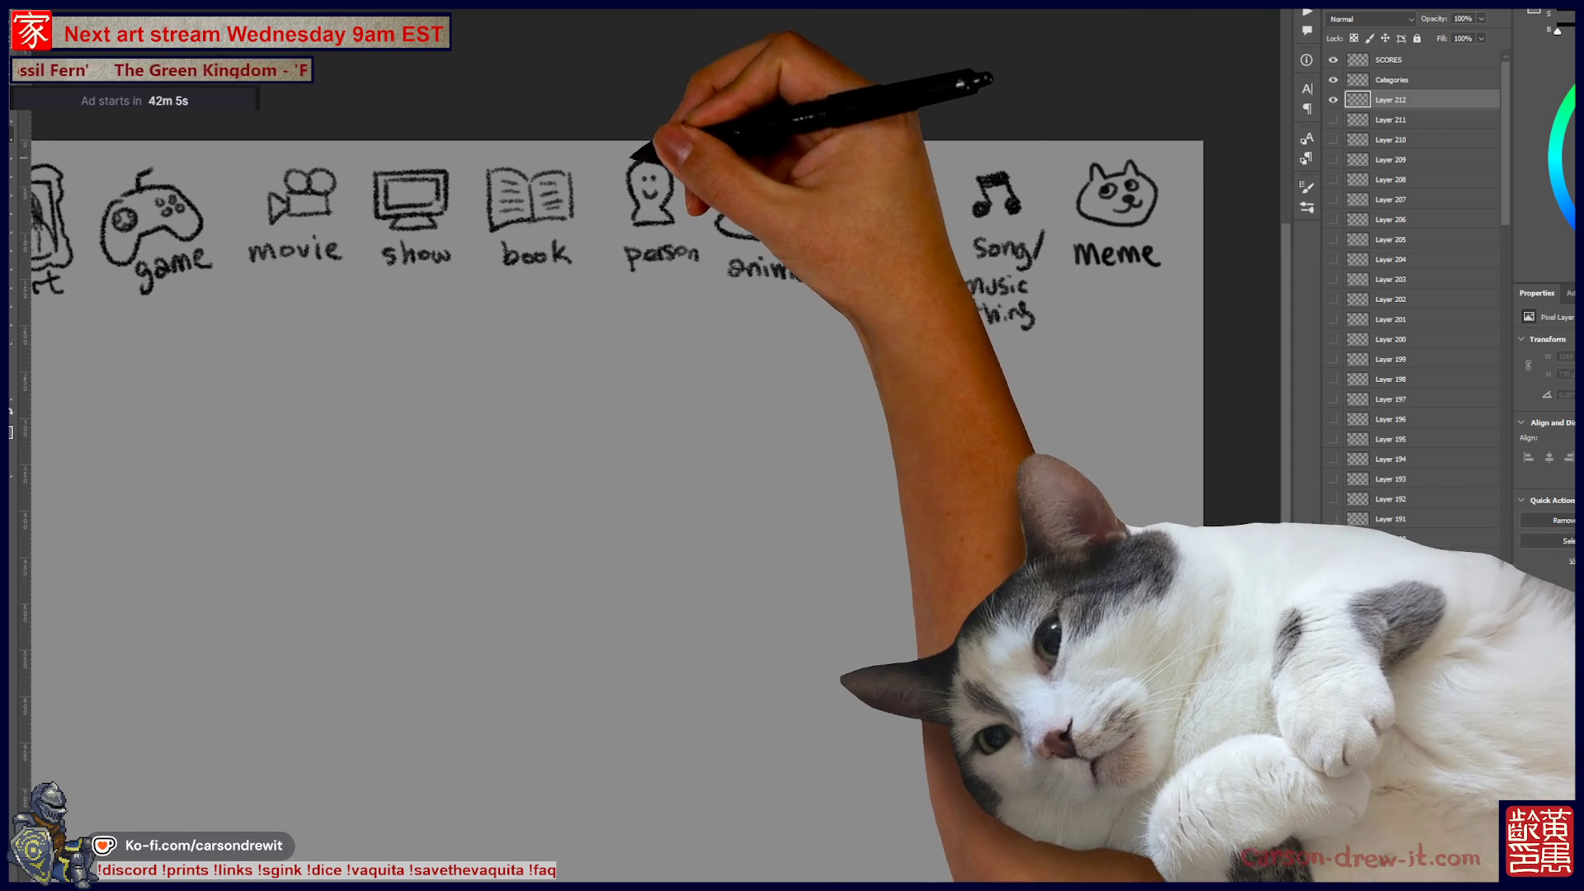
Step: Circle the person and show icons and draw a word blank under the book icon
mouse_move(663, 146)
left_mouse_down()
mouse_move(636, 276)
mouse_move(611, 297)
left_mouse_up()
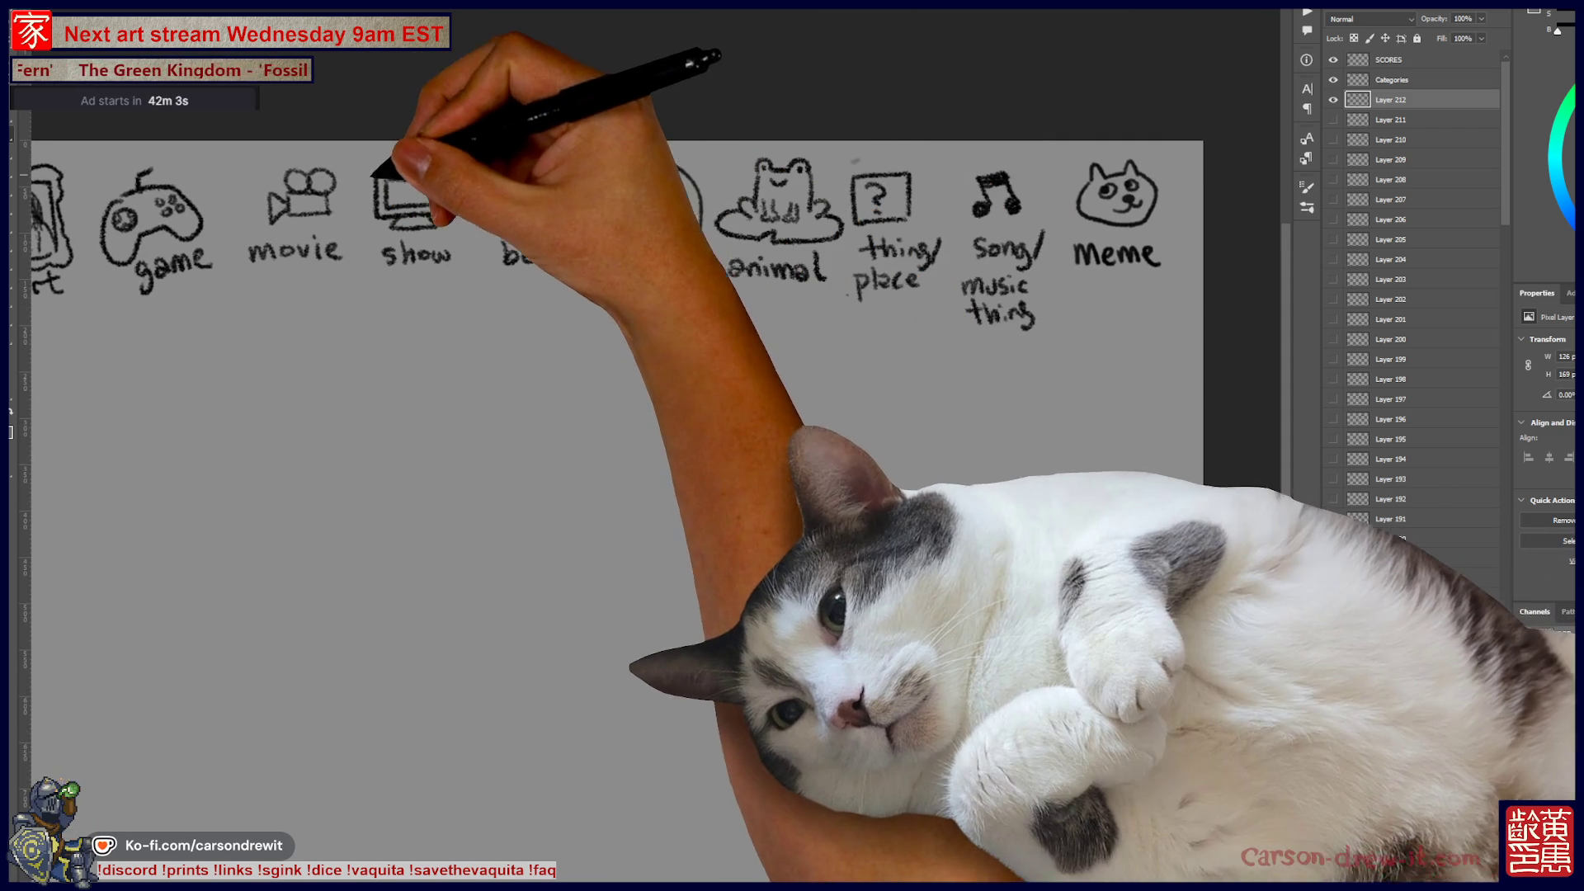
mouse_move(416, 144)
left_mouse_down()
mouse_move(386, 252)
mouse_move(482, 170)
left_mouse_up()
left_click_drag(434, 334, 577, 330)
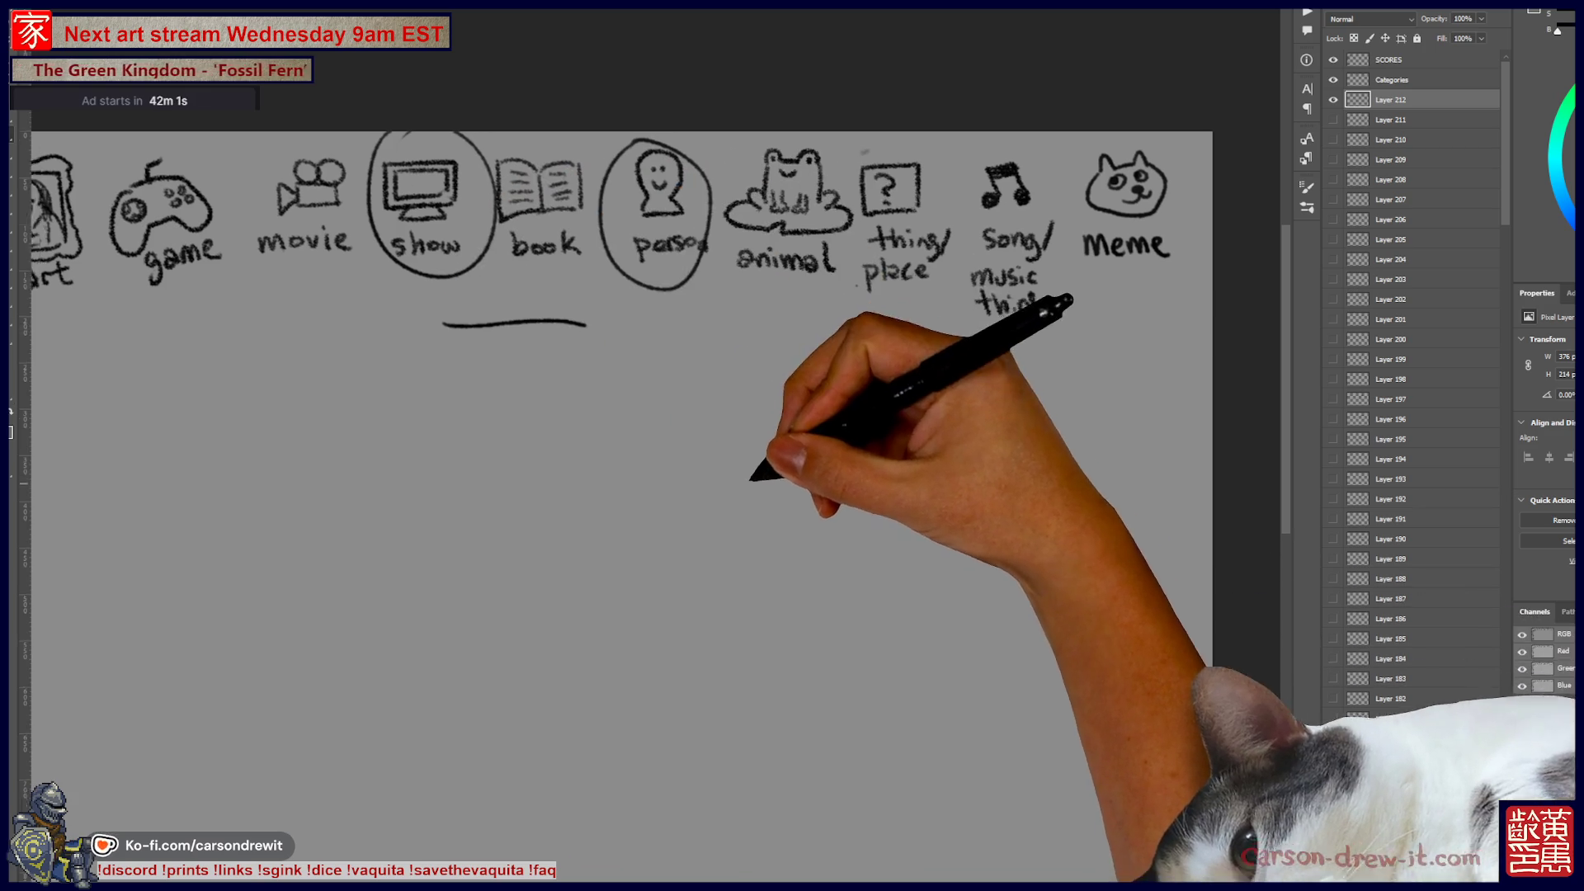
Step: Sketch a long-haired figure with face, collar, arm, side and legs below the blank
left_click_drag(725, 414, 538, 142)
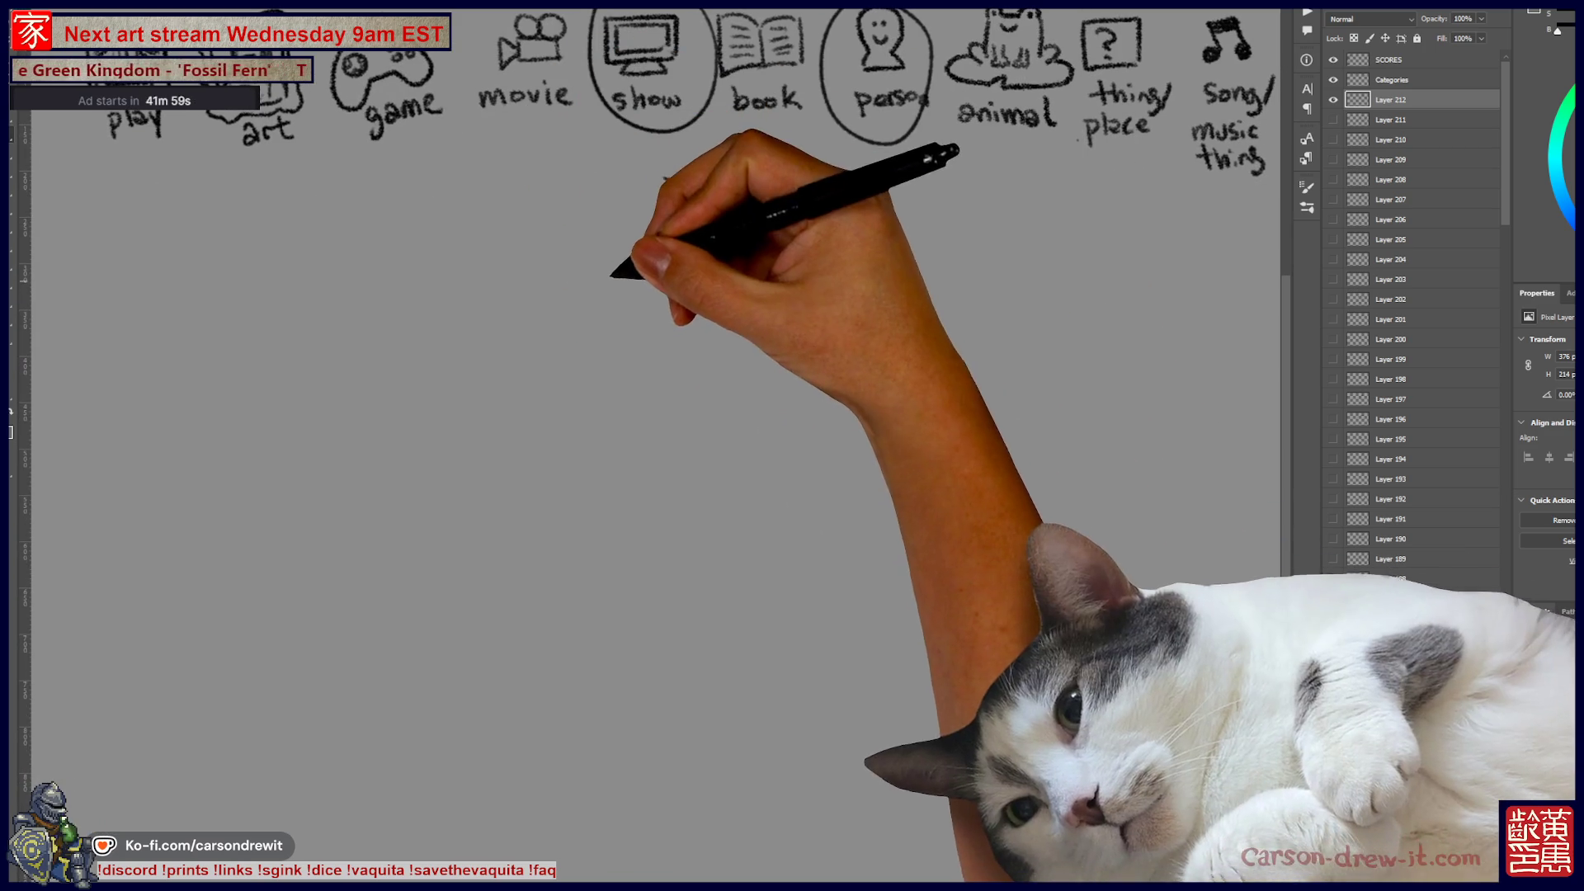
left_click_drag(664, 177, 807, 177)
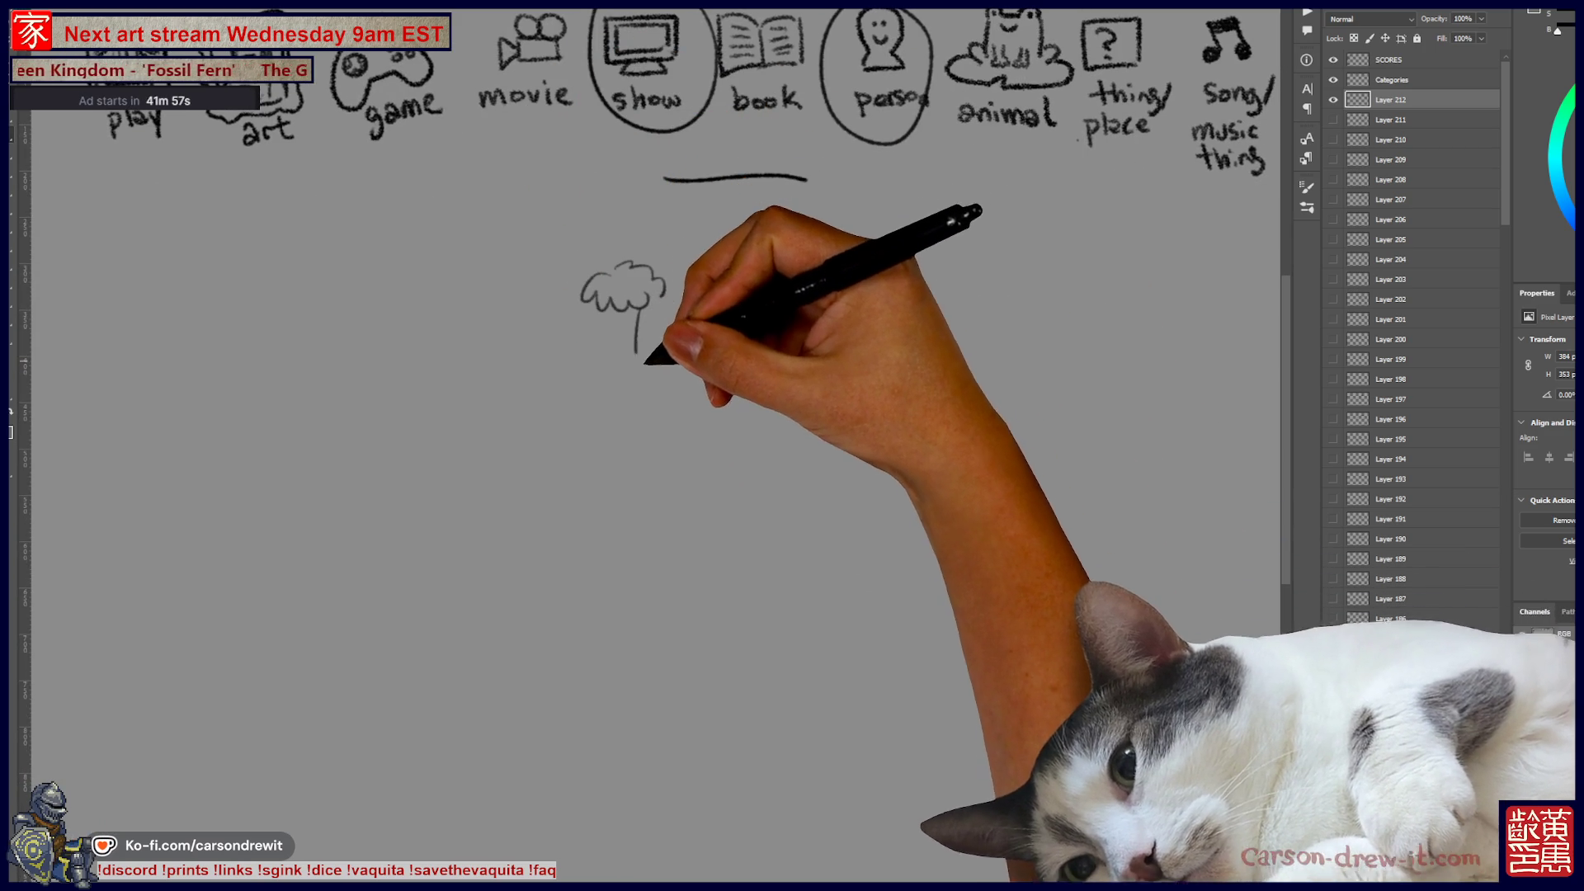
left_click_drag(637, 326, 676, 355)
mouse_move(618, 268)
left_mouse_down()
mouse_move(610, 320)
mouse_move(597, 304)
left_mouse_up()
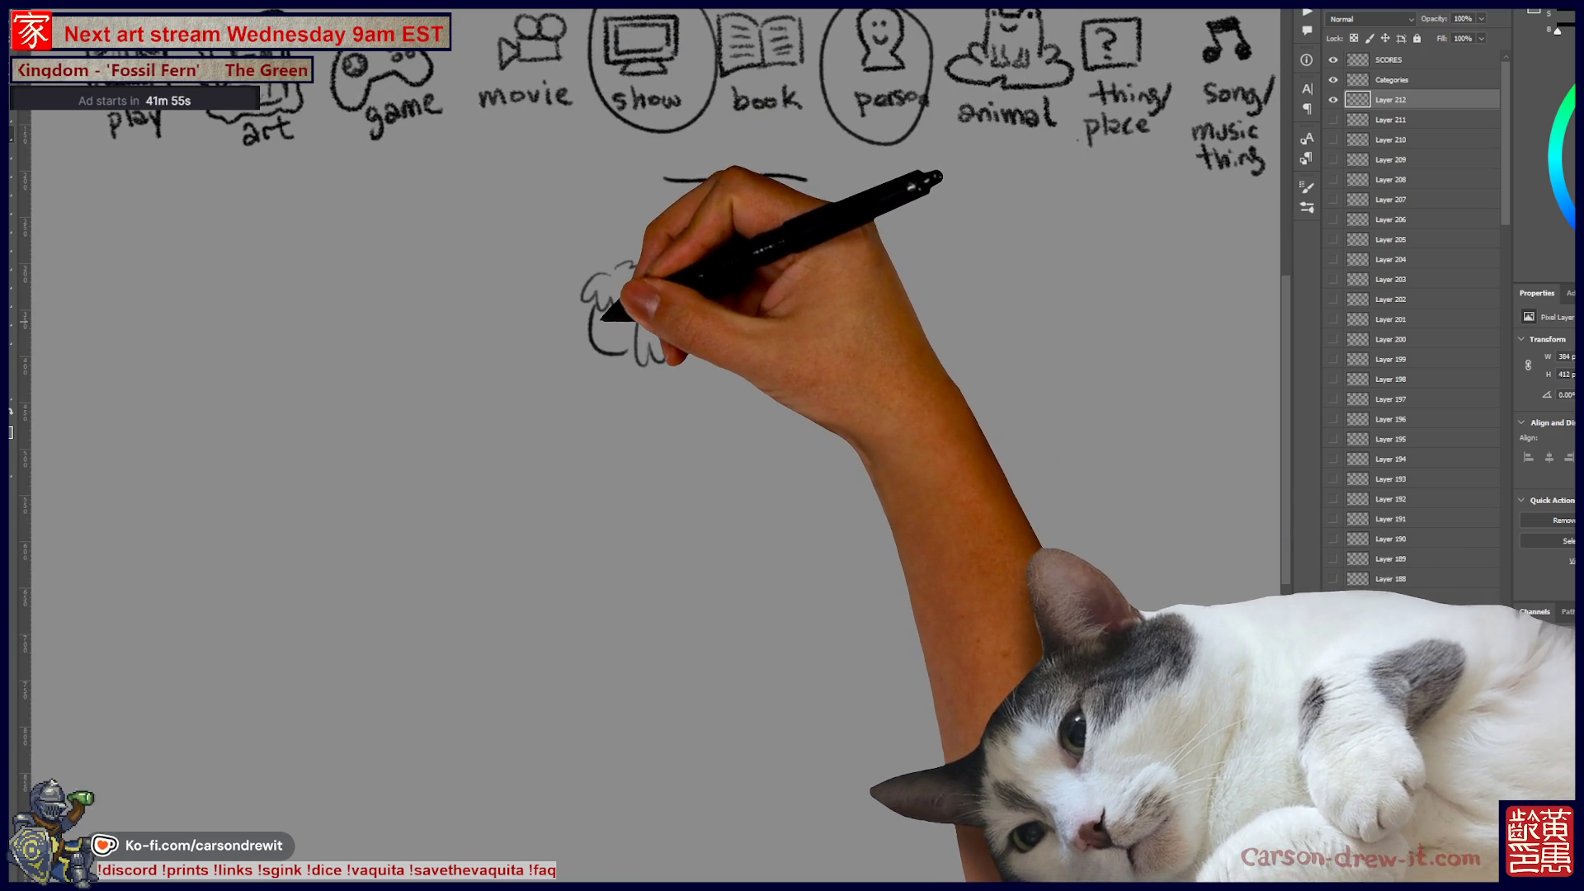
mouse_move(610, 334)
left_mouse_down()
mouse_move(660, 417)
mouse_move(670, 304)
left_mouse_up()
key("ctrl+z")
key("ctrl+z")
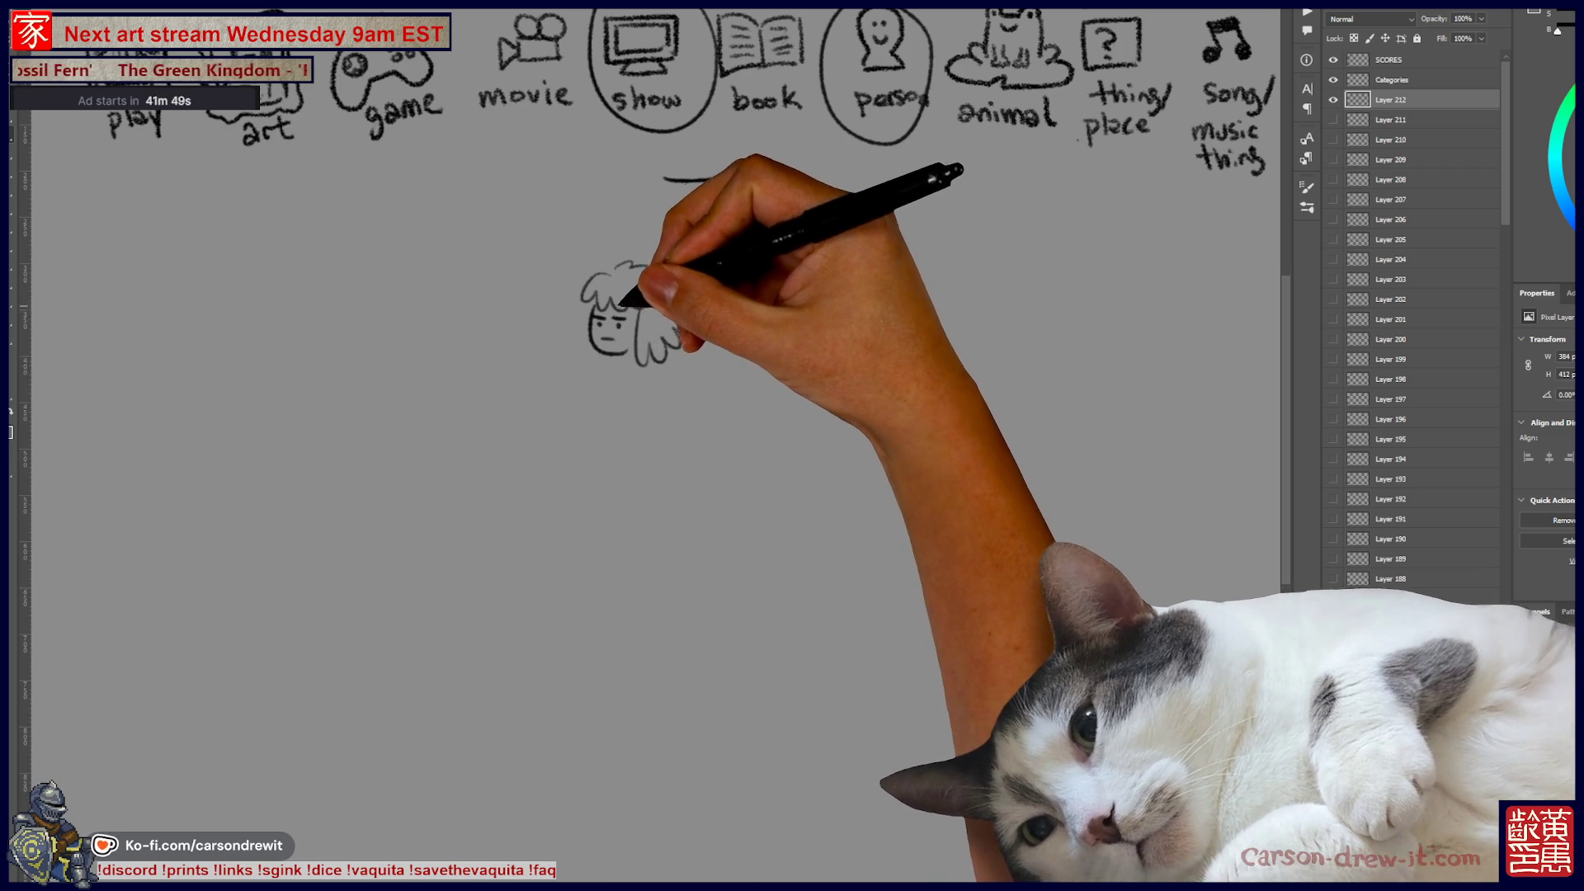
mouse_move(602, 360)
left_mouse_down()
mouse_move(627, 361)
mouse_move(581, 375)
mouse_move(578, 437)
mouse_move(623, 437)
left_mouse_up()
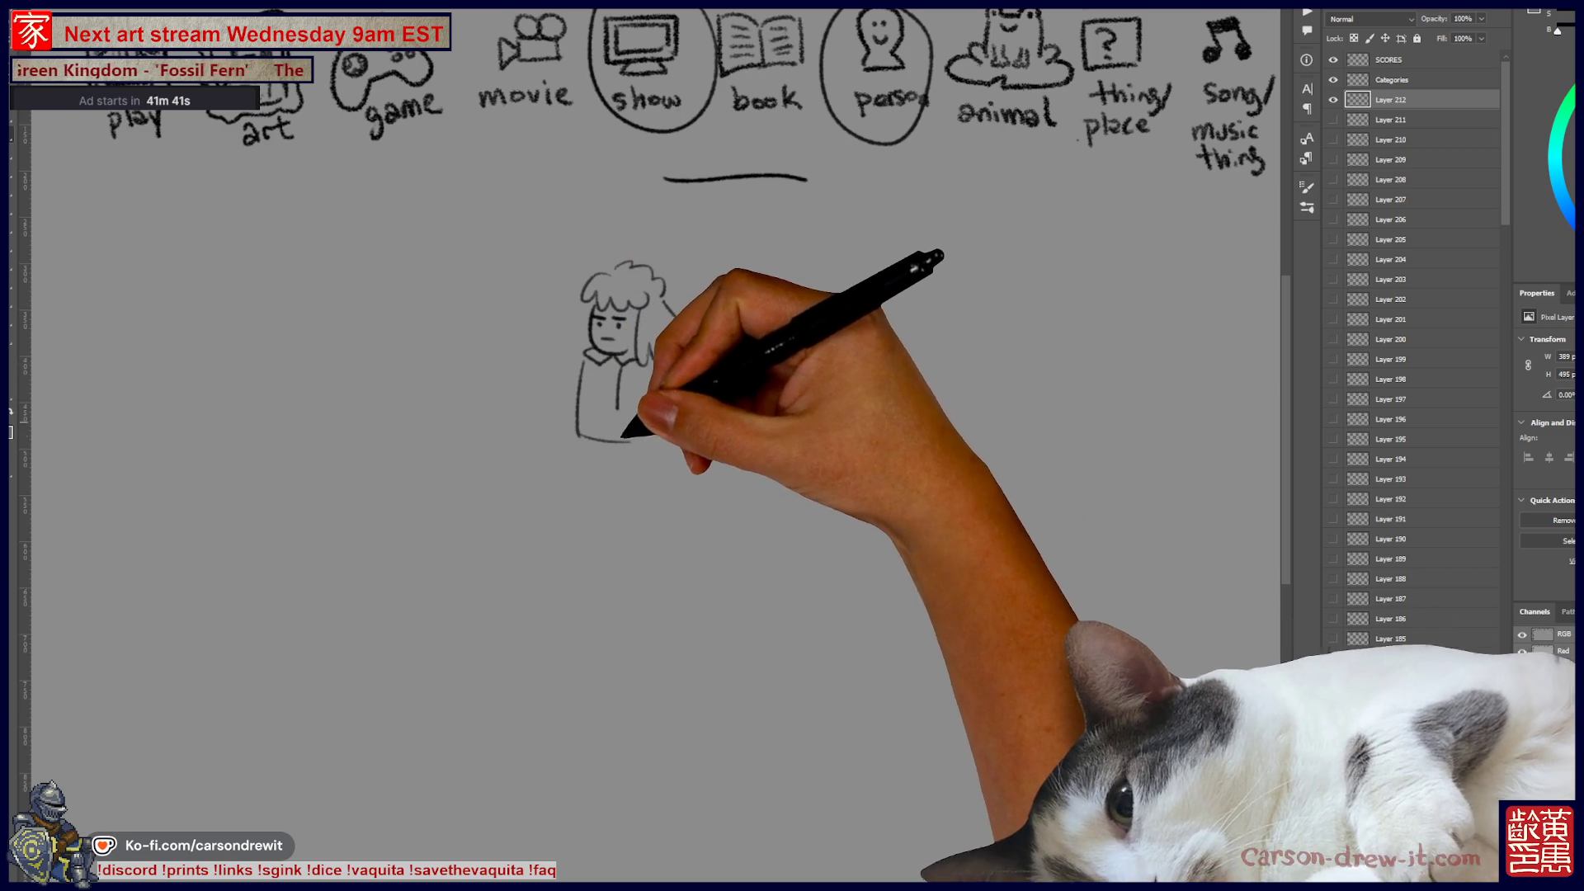
left_click_drag(664, 368, 652, 393)
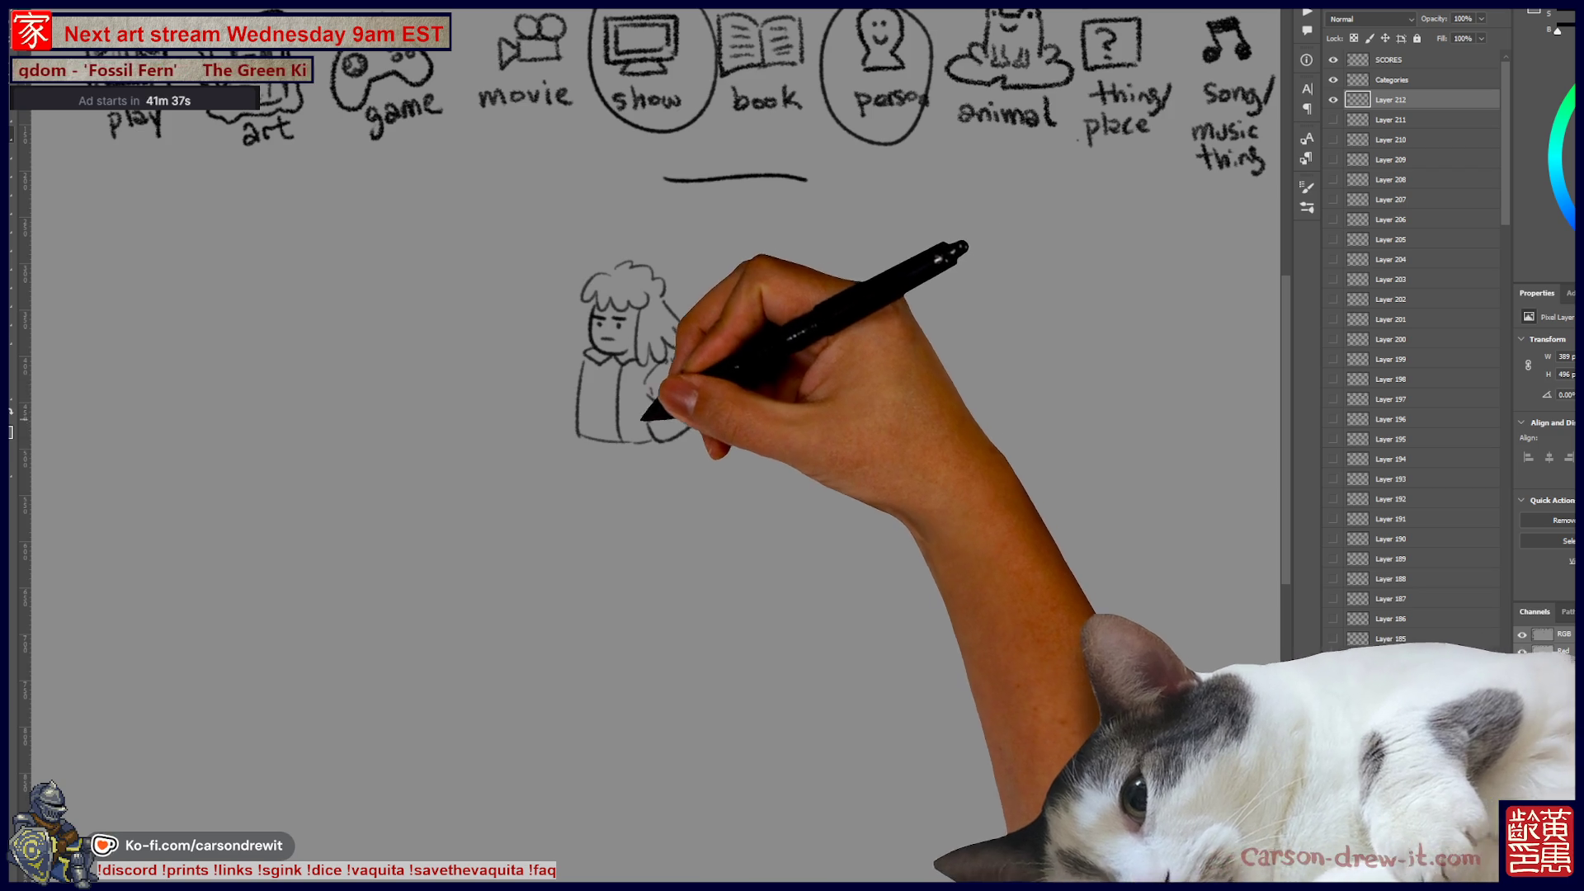
left_click_drag(566, 371, 594, 502)
mouse_move(625, 446)
left_mouse_down()
mouse_move(624, 510)
mouse_move(660, 505)
mouse_move(580, 518)
left_mouse_up()
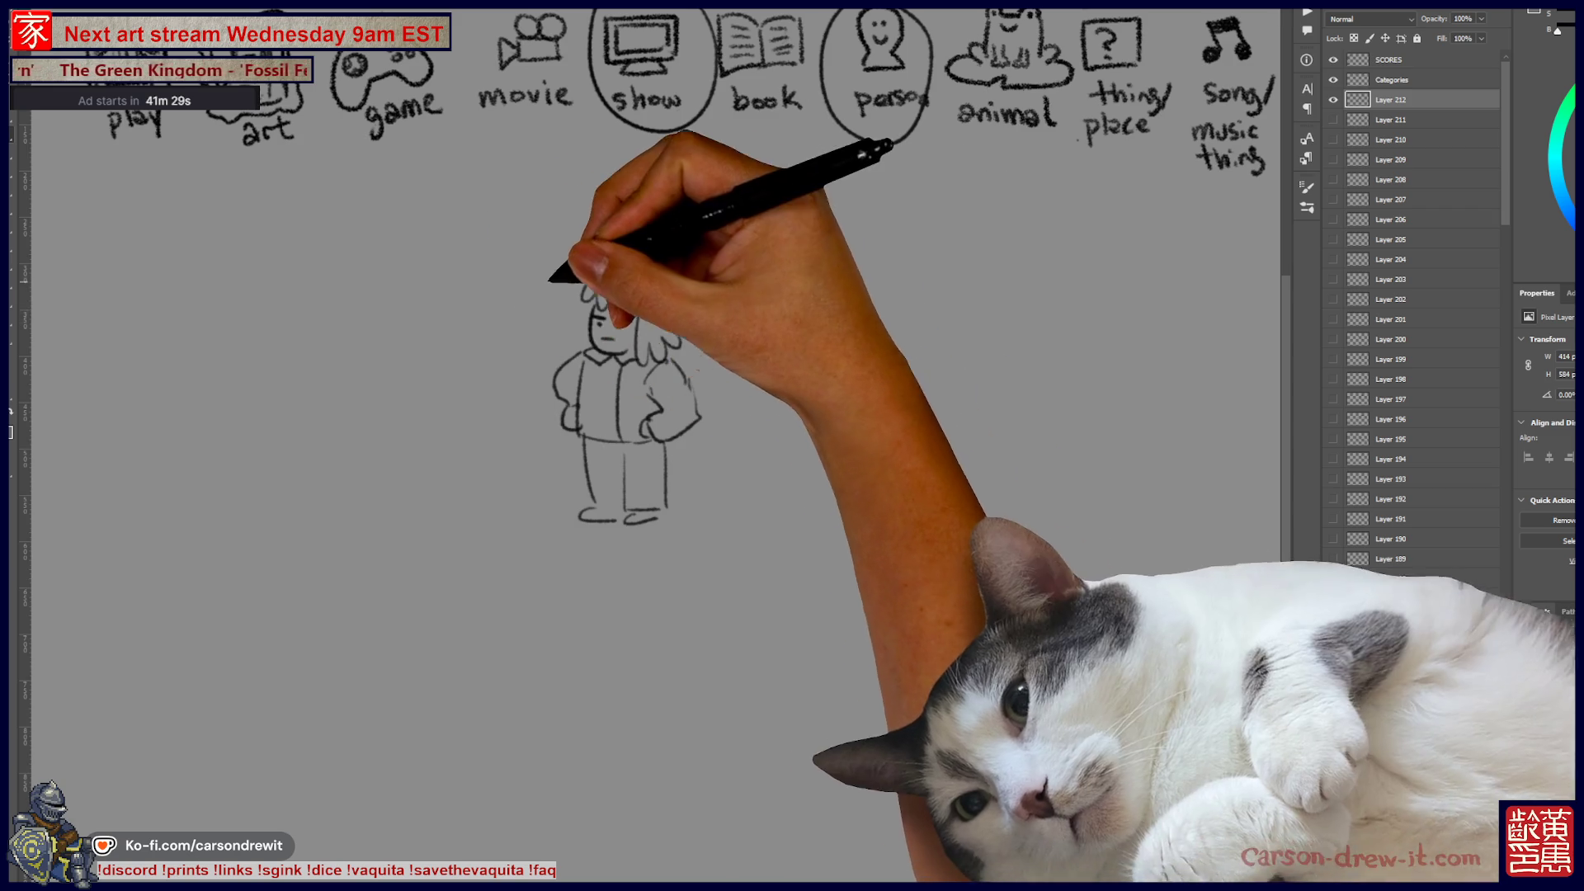
Step: Draw a thought bubble holding a cylinder plus a book, with a wavy line trailing right
mouse_move(373, 233)
left_mouse_down()
mouse_move(371, 253)
mouse_move(519, 281)
mouse_move(413, 194)
mouse_move(425, 250)
left_mouse_up()
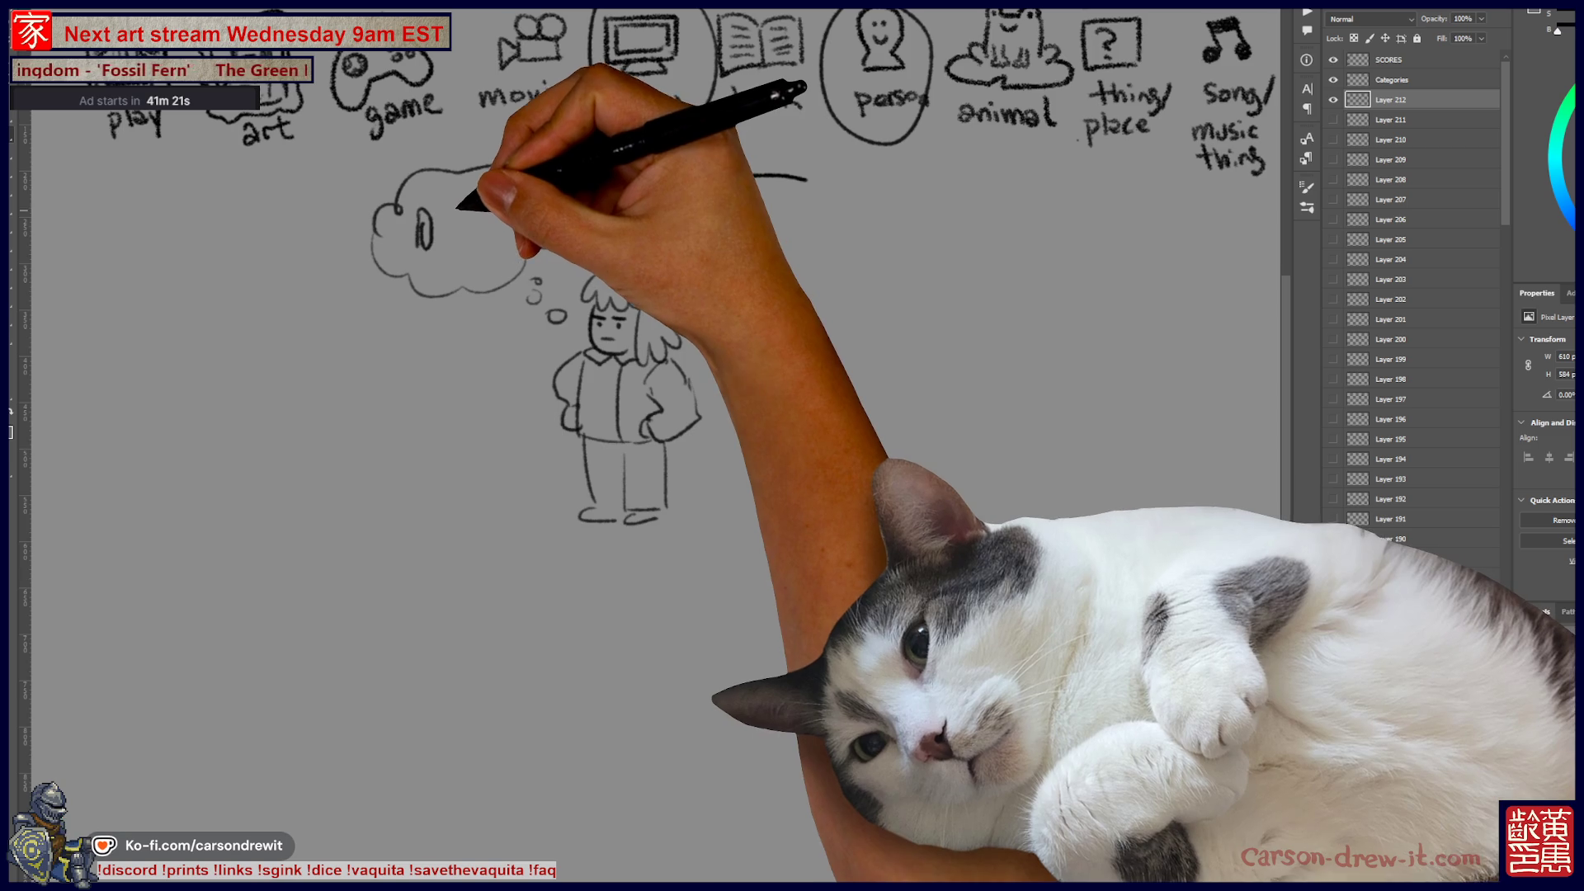
left_click_drag(469, 212, 493, 216)
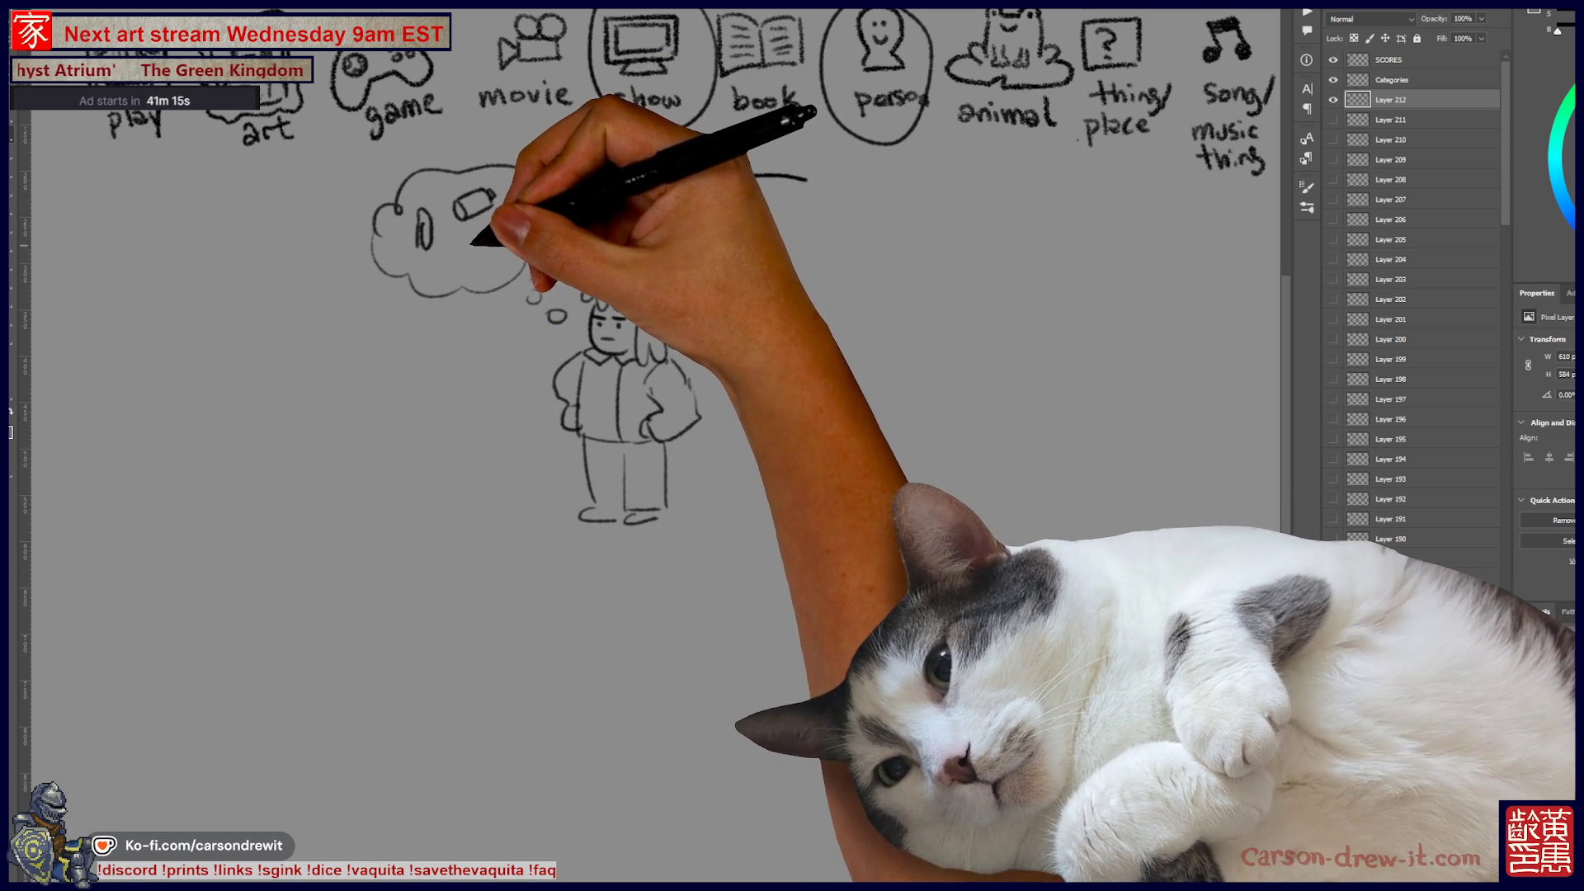
left_click_drag(448, 247, 485, 228)
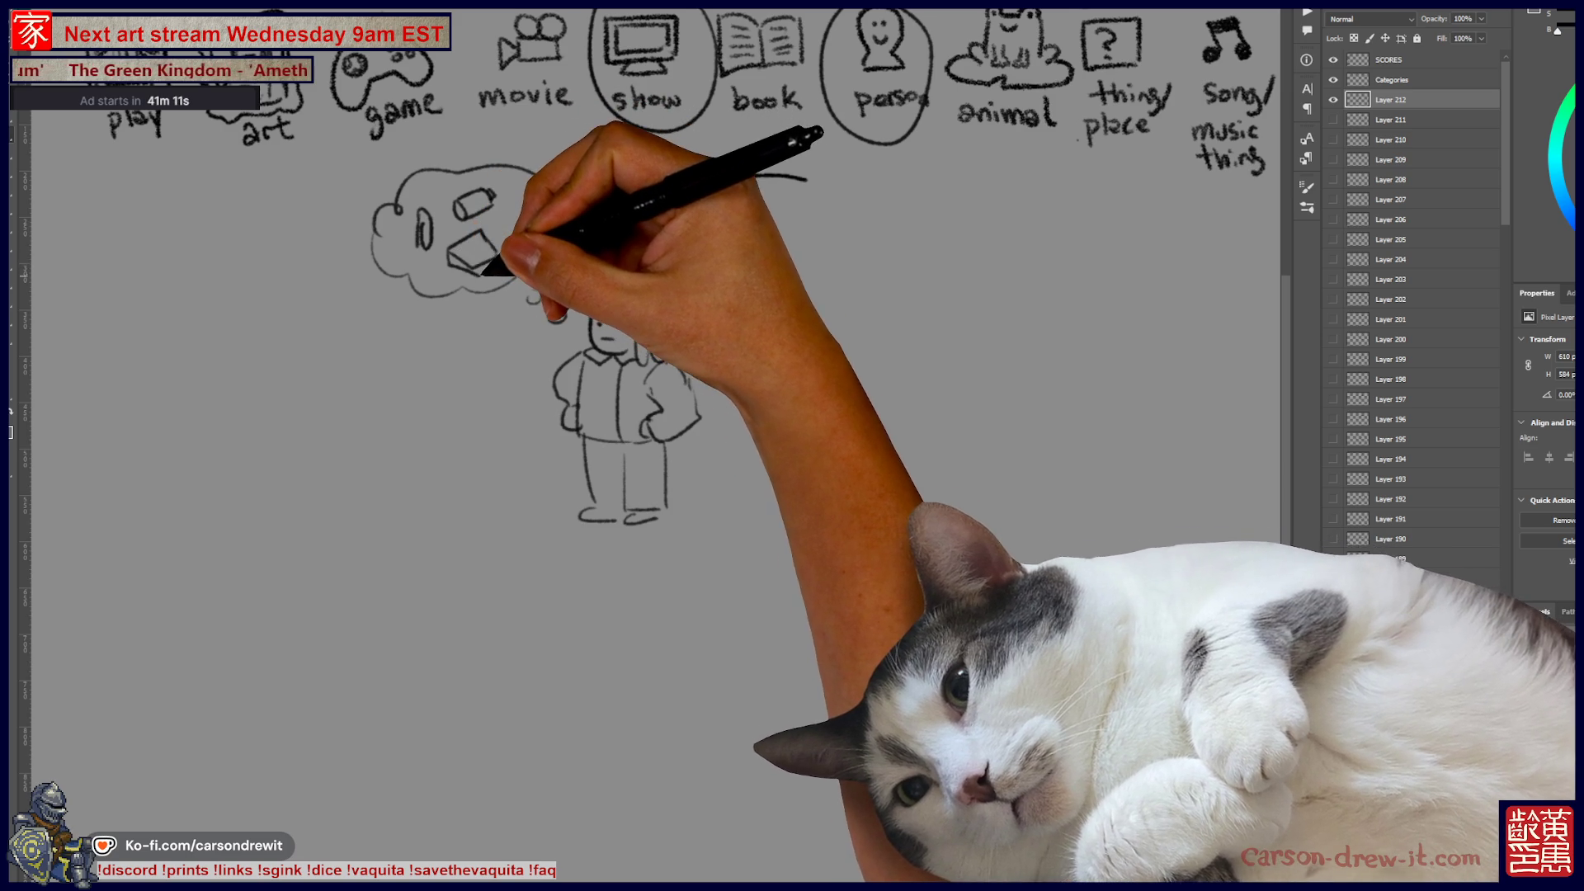
left_click_drag(452, 262, 500, 258)
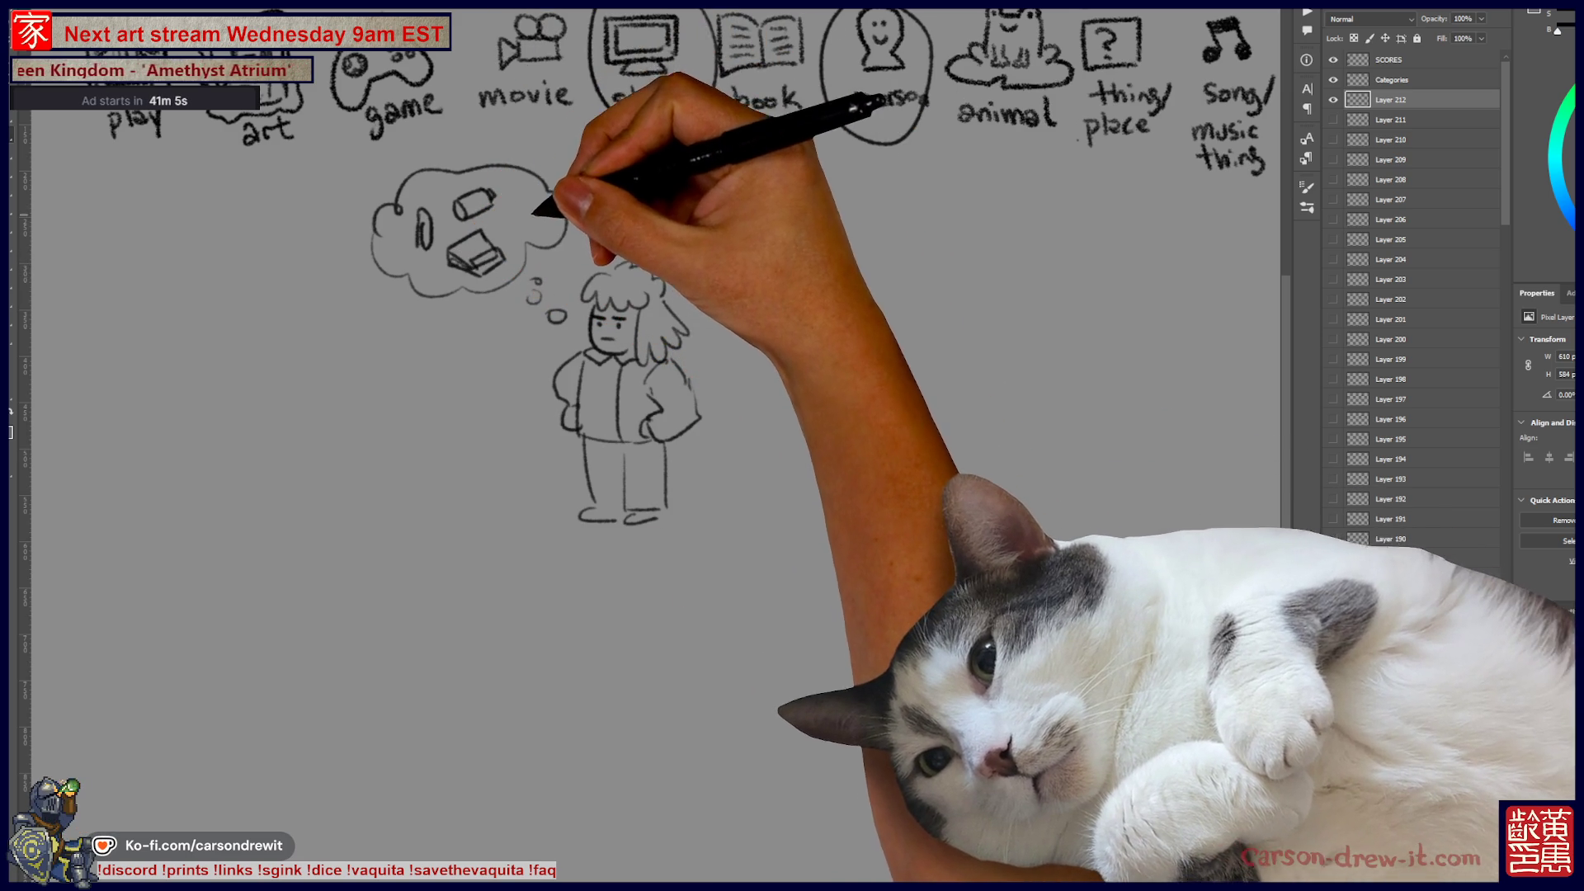
left_click_drag(446, 224, 446, 237)
left_click_drag(440, 230, 452, 229)
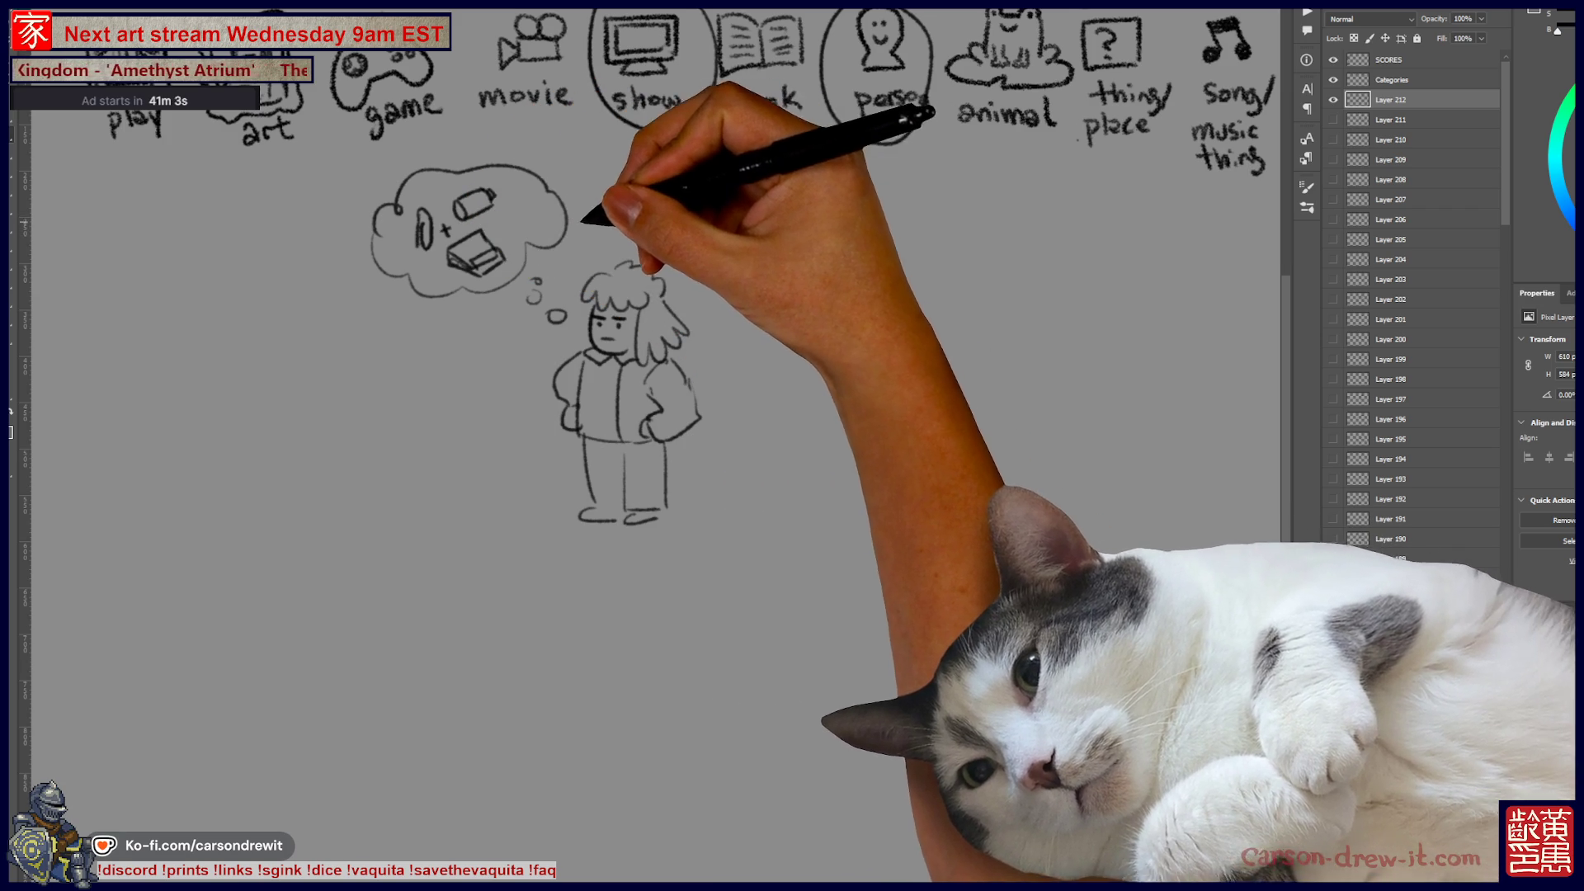
left_click_drag(664, 179, 807, 177)
left_click_drag(565, 215, 780, 241)
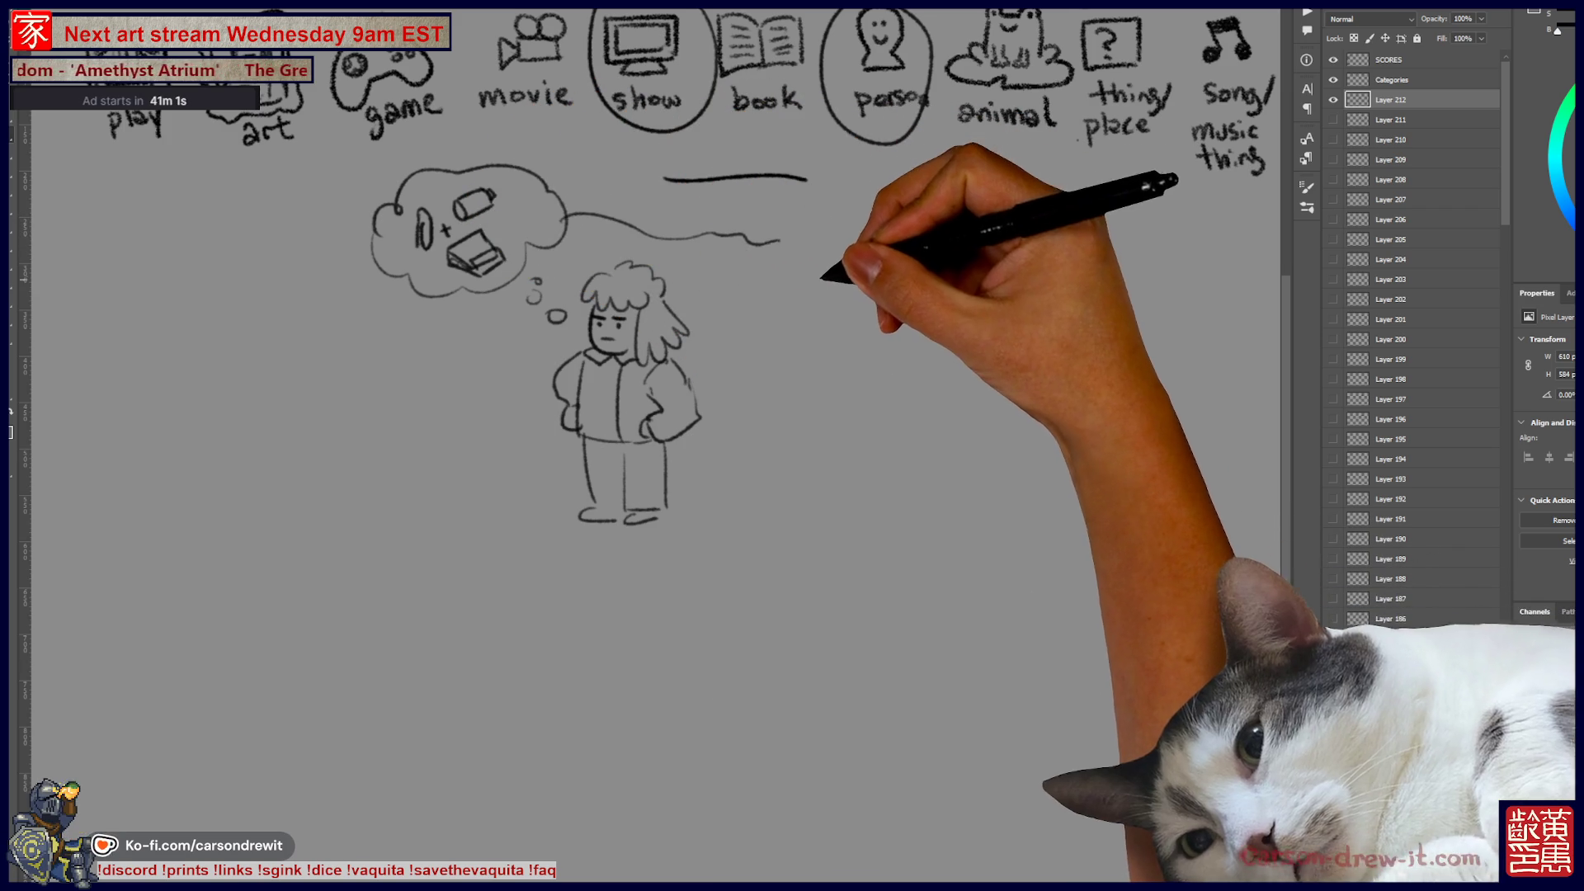
Step: Draw a rocket outline with its tip at the wavy line's end, then hide the sketch layer
left_click_drag(794, 287, 926, 244)
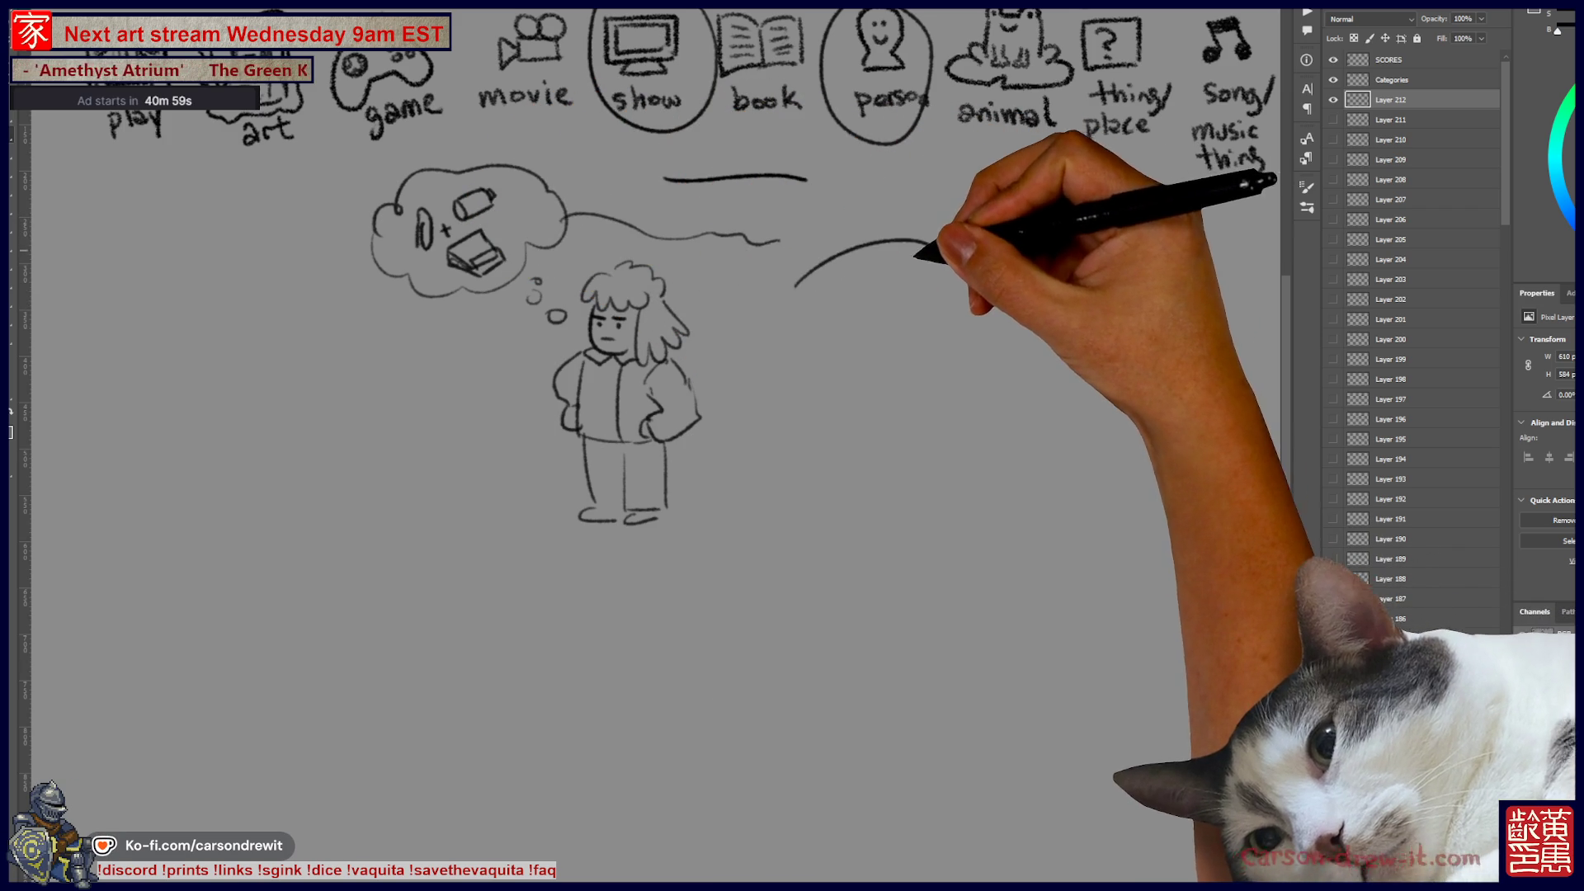
mouse_move(795, 289)
left_mouse_down()
mouse_move(825, 318)
mouse_move(937, 241)
left_mouse_up()
mouse_move(841, 256)
left_mouse_down()
mouse_move(816, 278)
mouse_move(782, 274)
mouse_move(829, 325)
mouse_move(848, 271)
left_mouse_up()
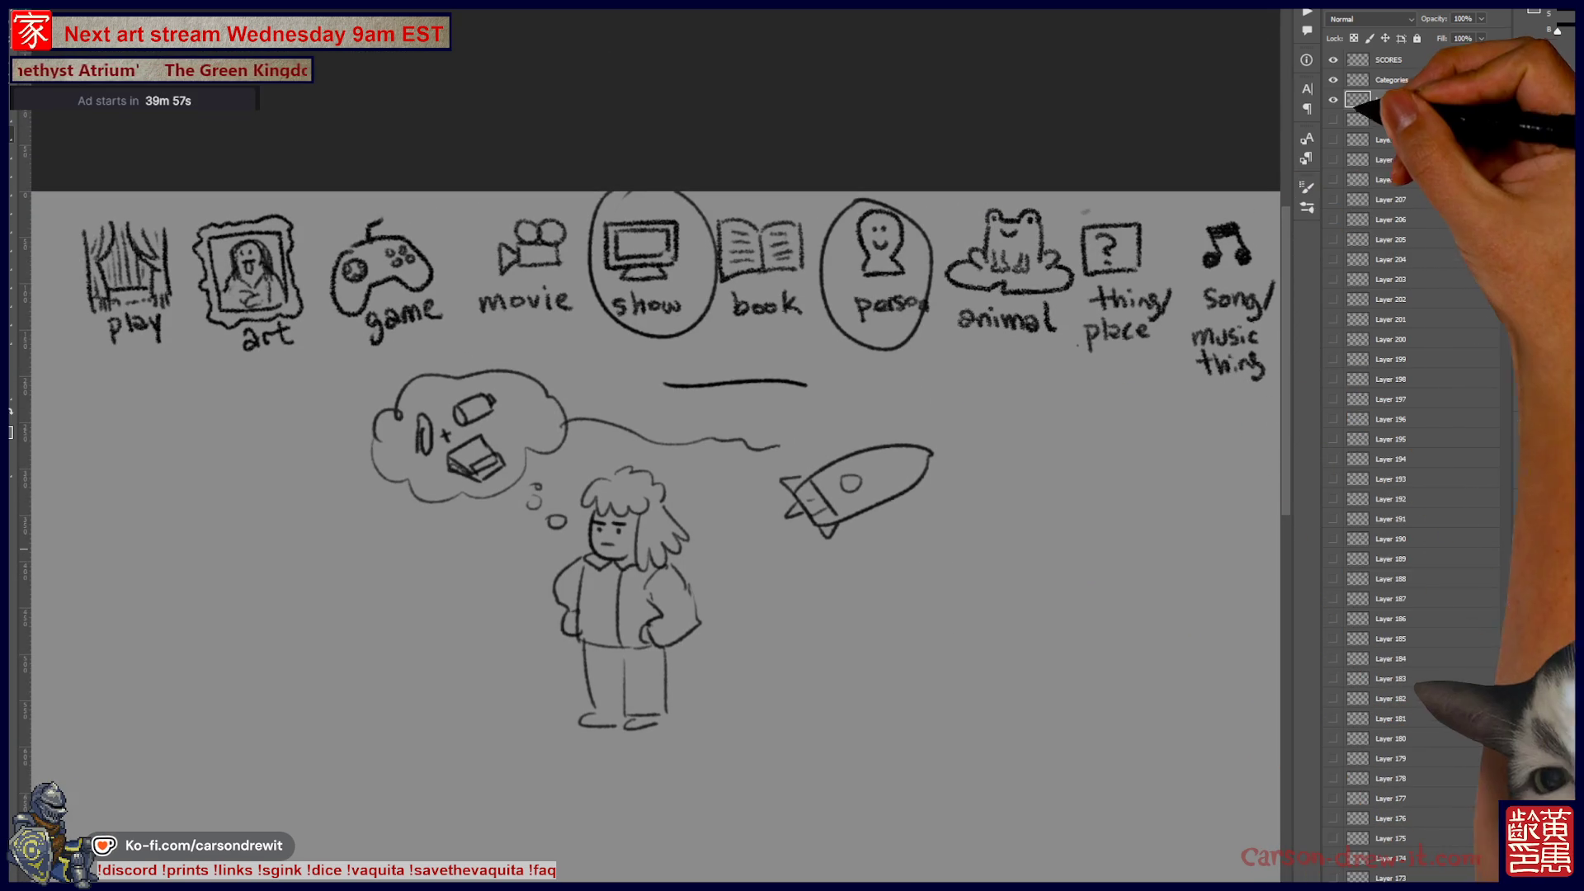
left_click(1334, 99)
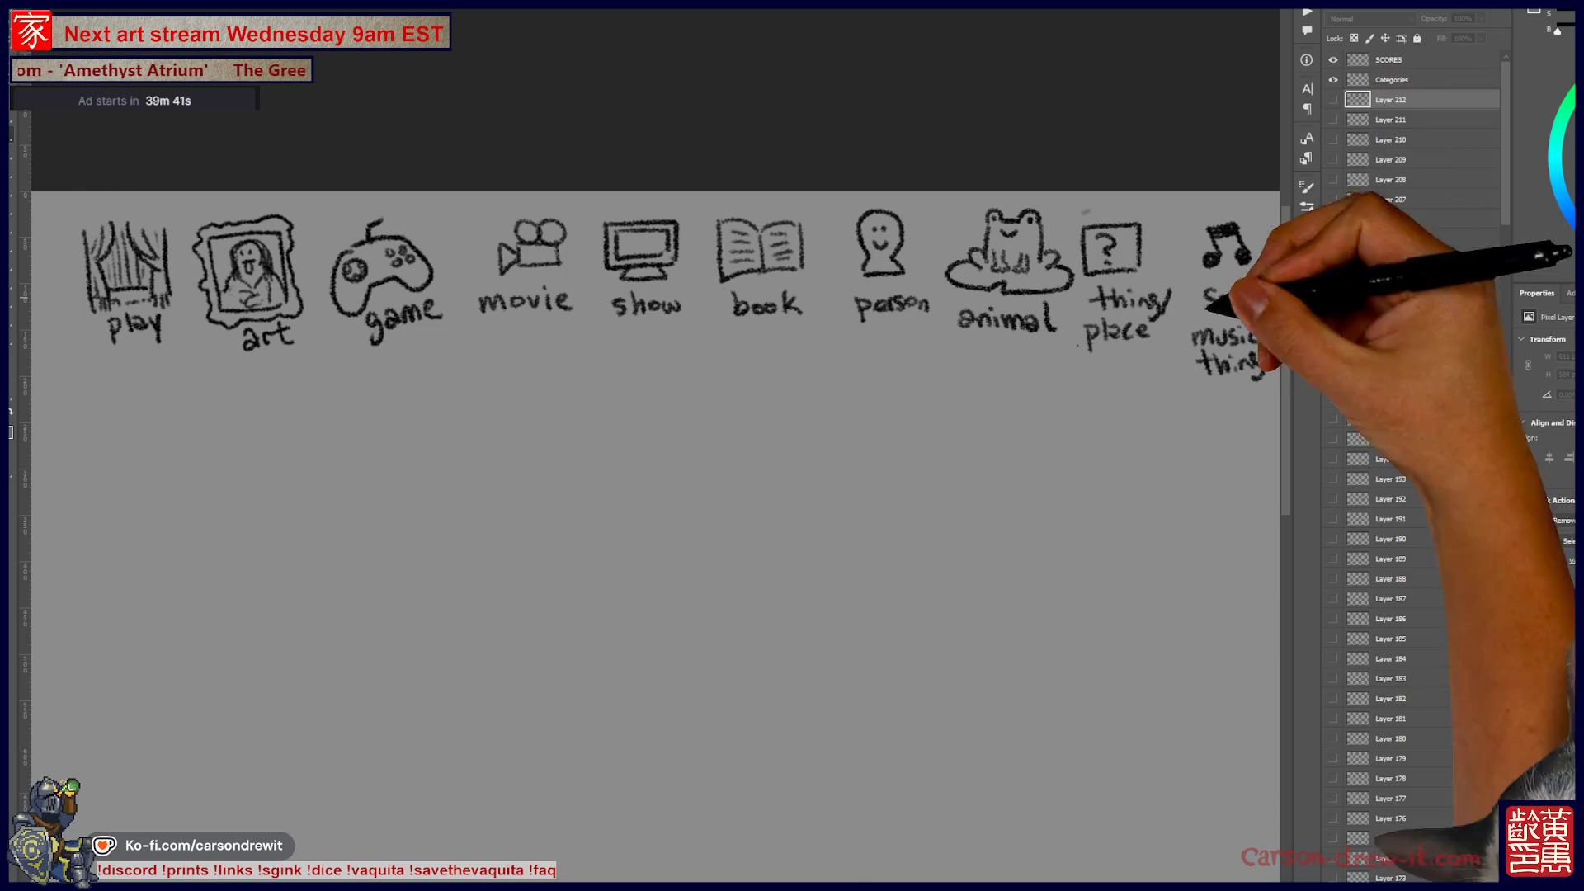
Step: Switch to the OBS Studio streaming window with Alt+Tab
key("alt+Tab")
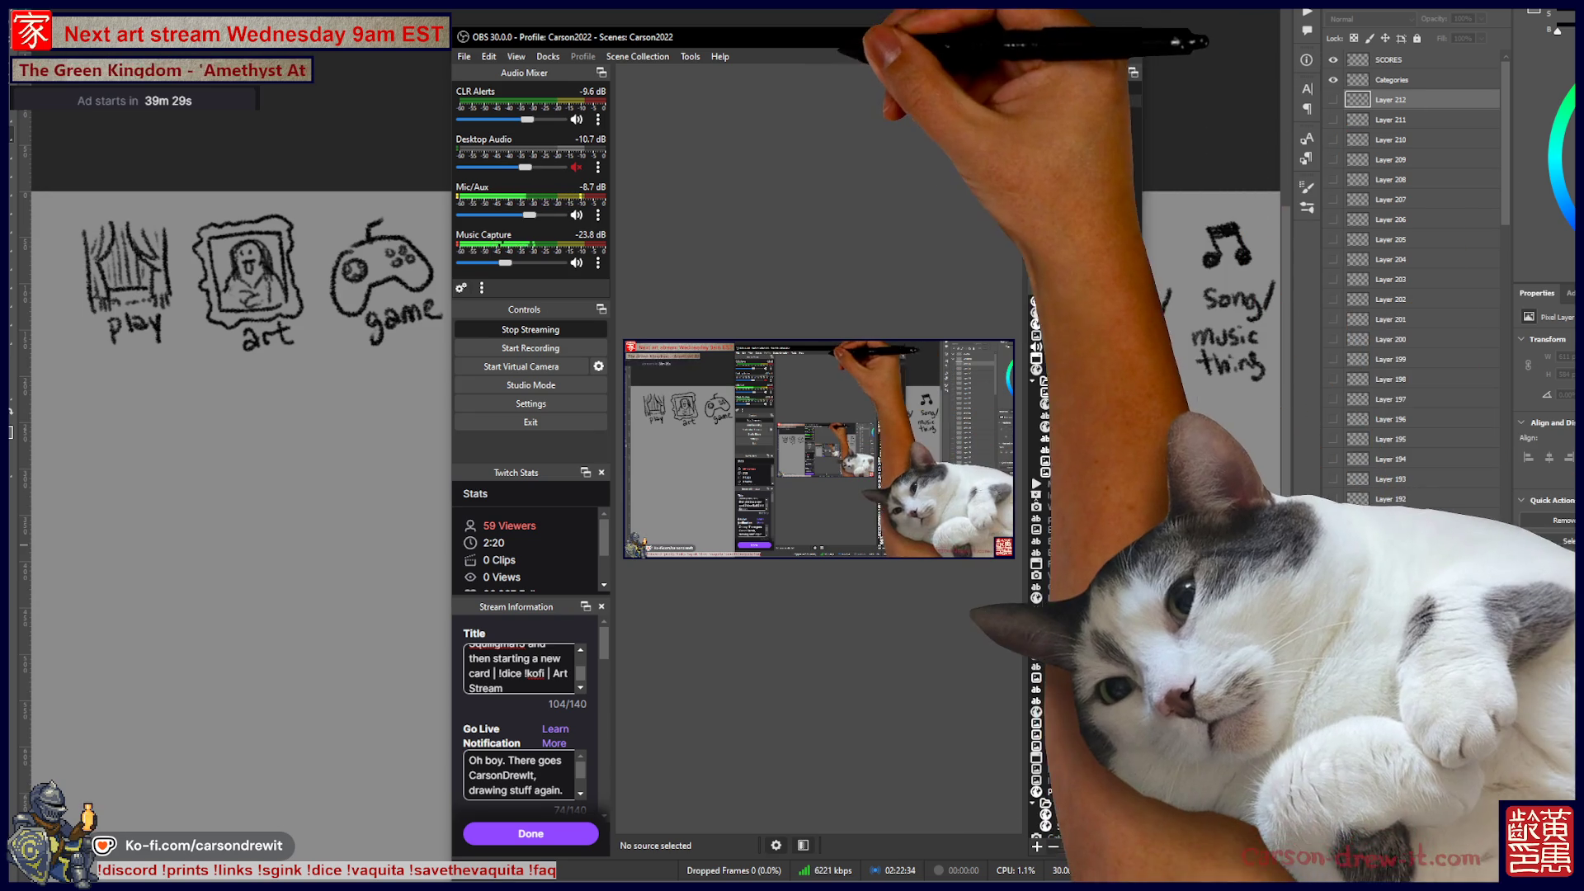
Step: Switch from OBS Studio back to the Photoshop chart with Alt+Tab
key("alt+Tab")
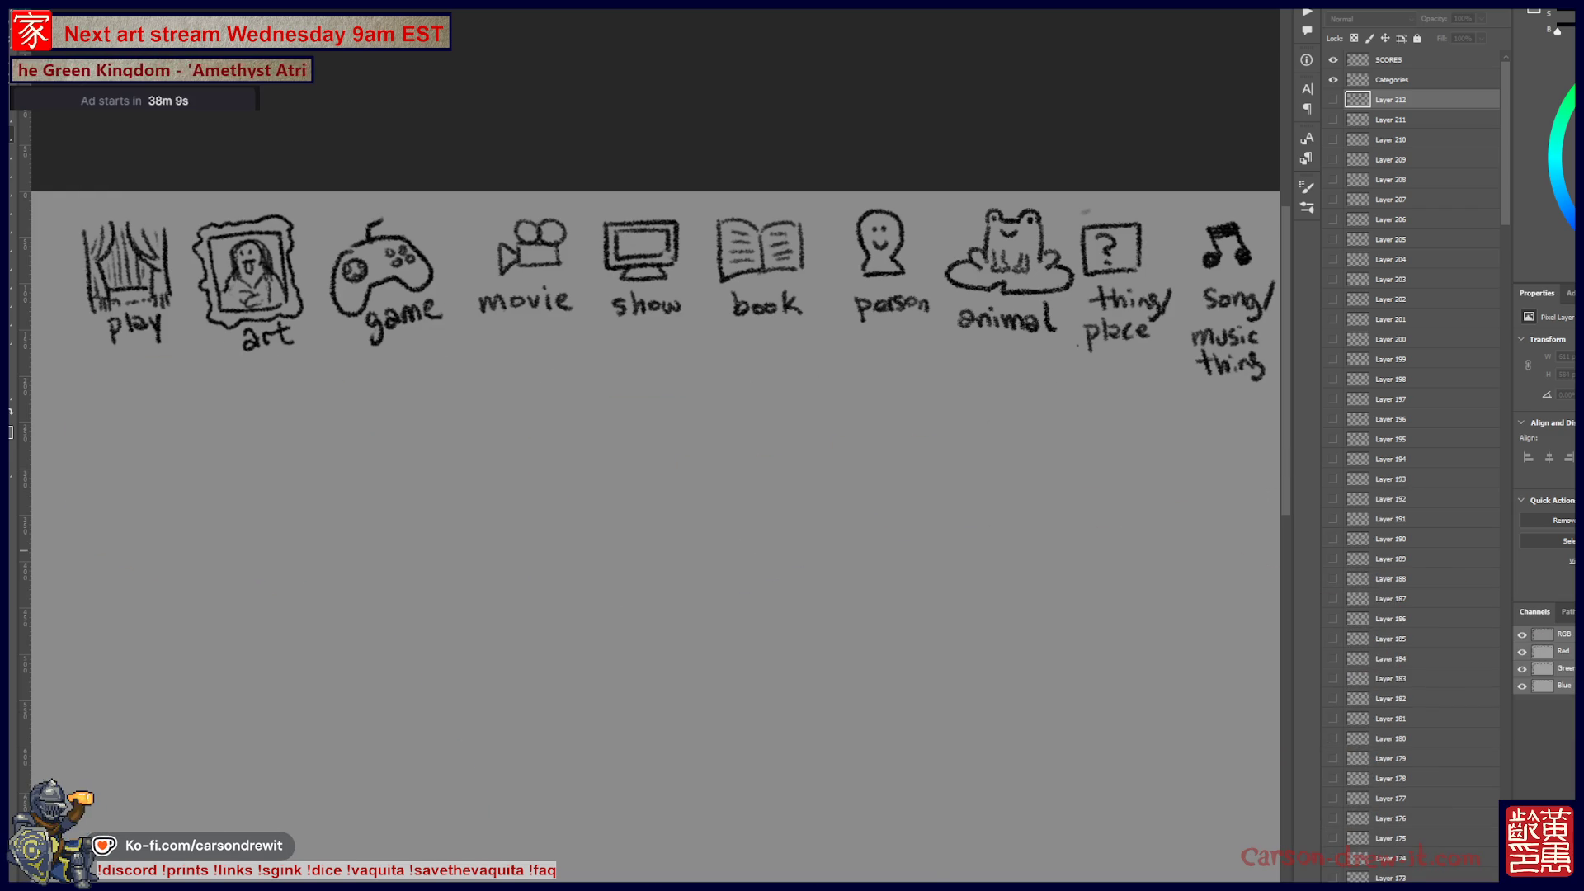
Step: Bring OBS Studio back in front of Photoshop with Alt+Tab
key("alt+Tab")
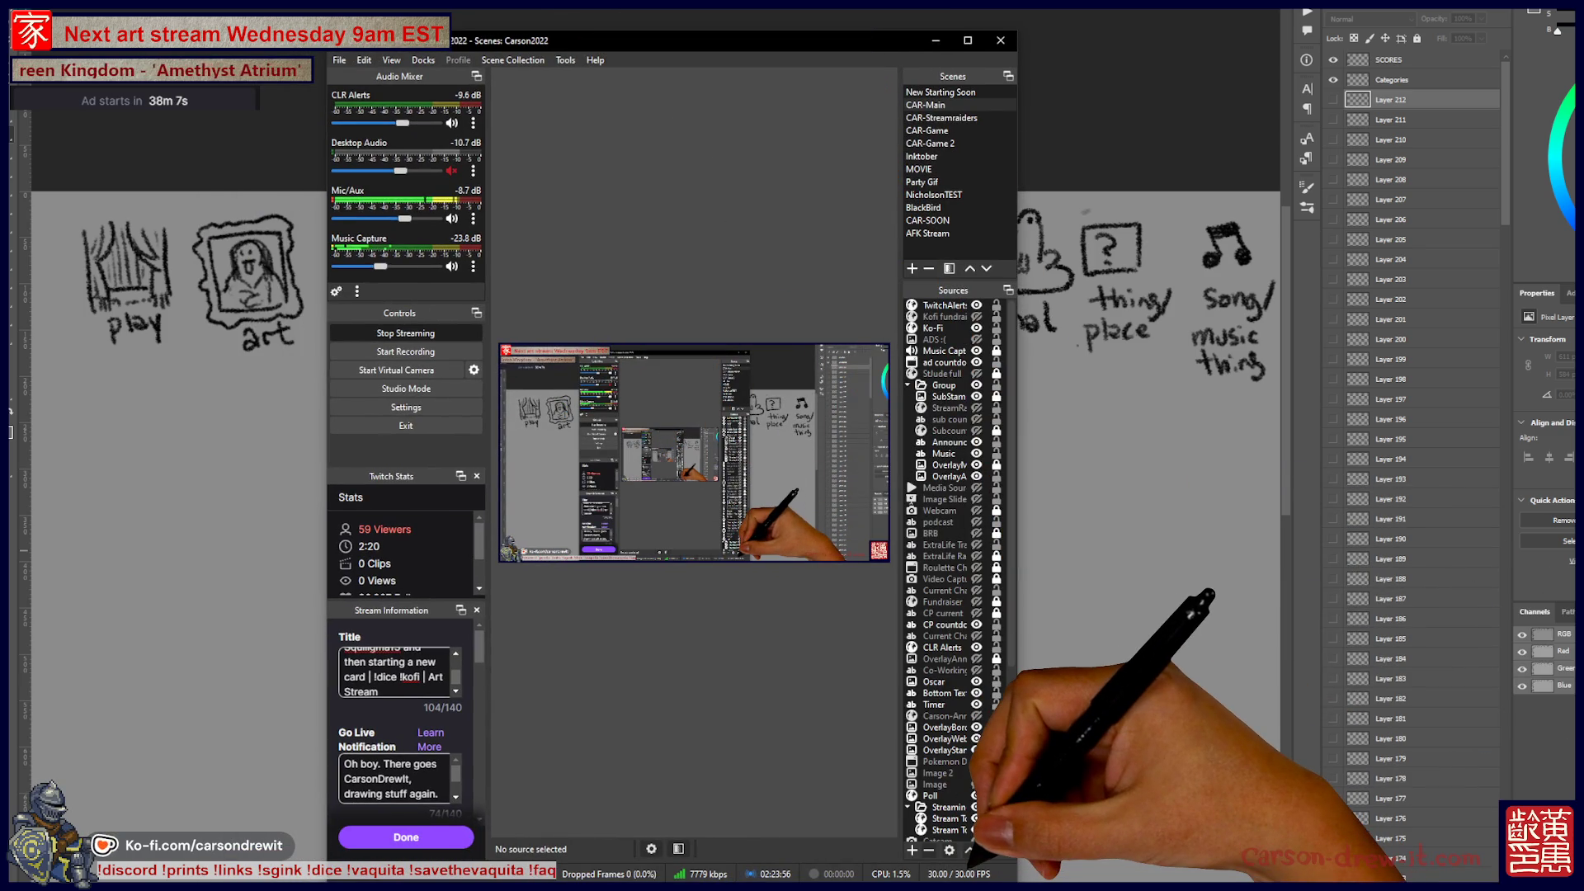